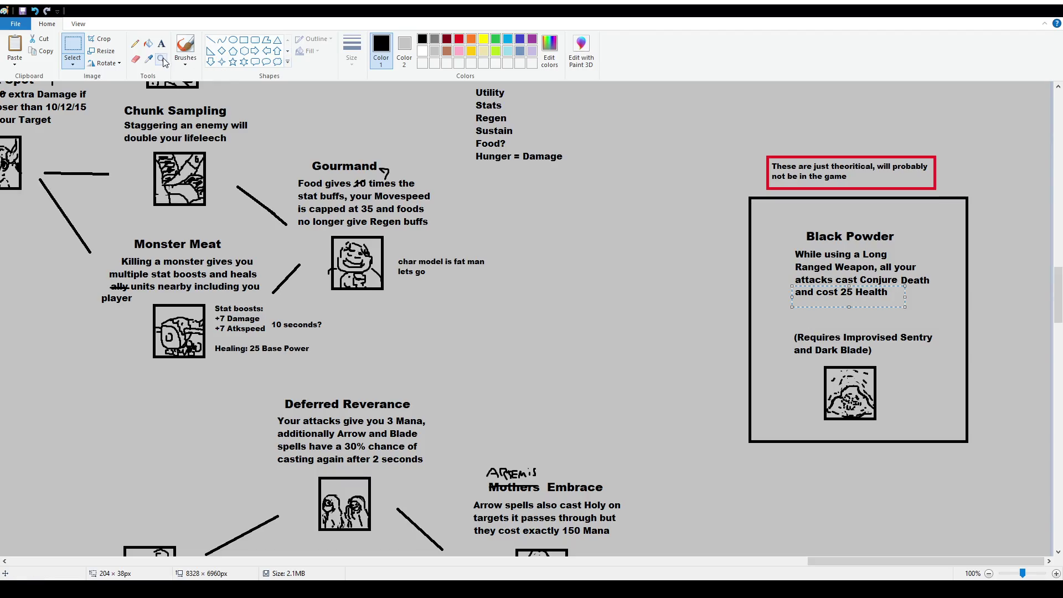
# - Add 'Additionally, you can attack without ammunition' under Black Powder's 'and cost 25 Health', widening the box to fit
pyautogui.click(161, 44)
pyautogui.moveTo(796, 298); pyautogui.dragTo(907, 316)
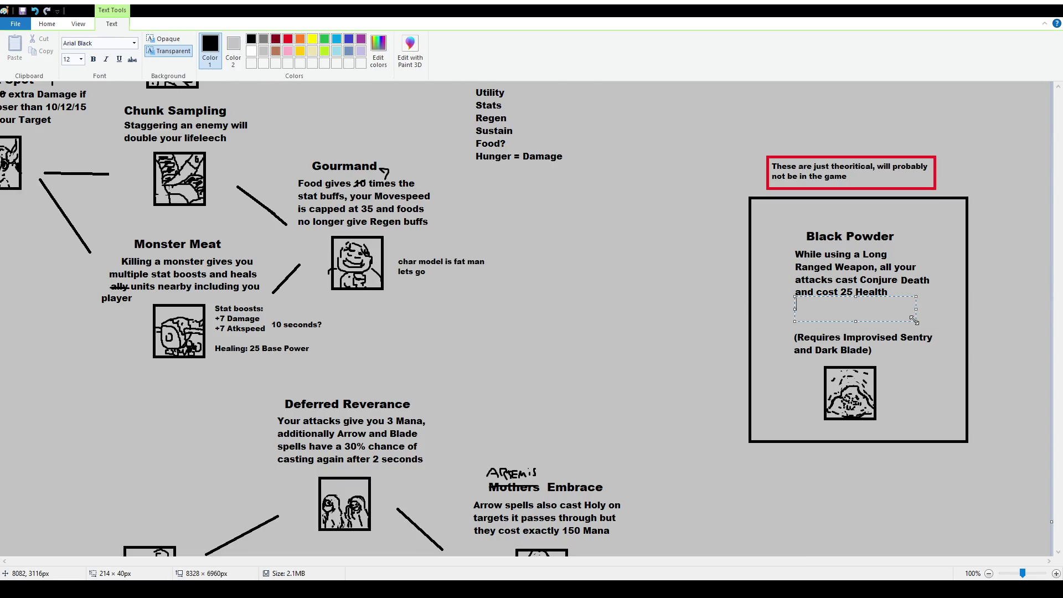
pyautogui.write('Additionally, you can attack wit')
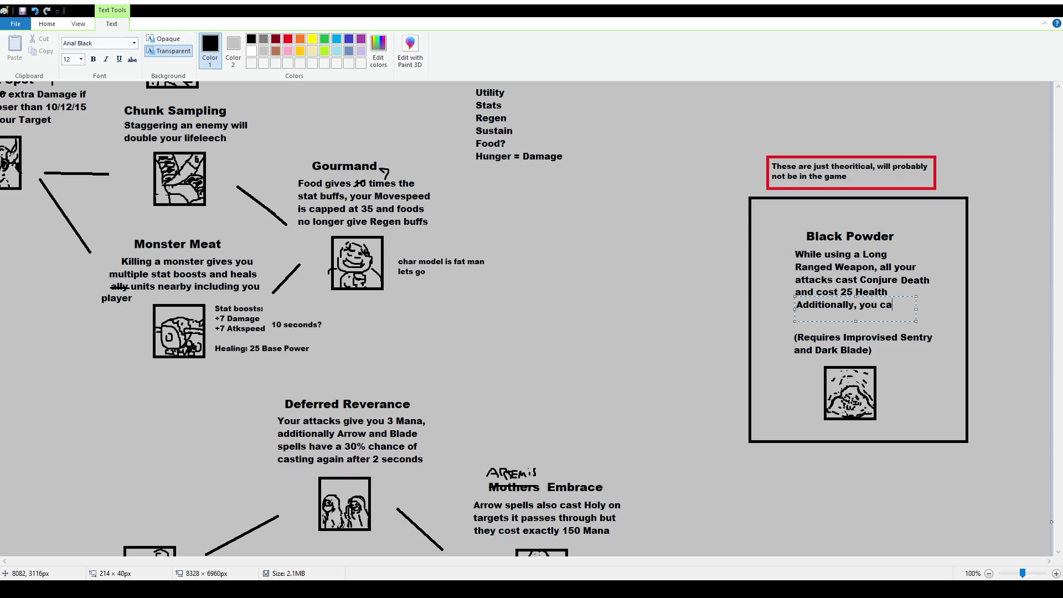
pyautogui.write('hout ammunition')
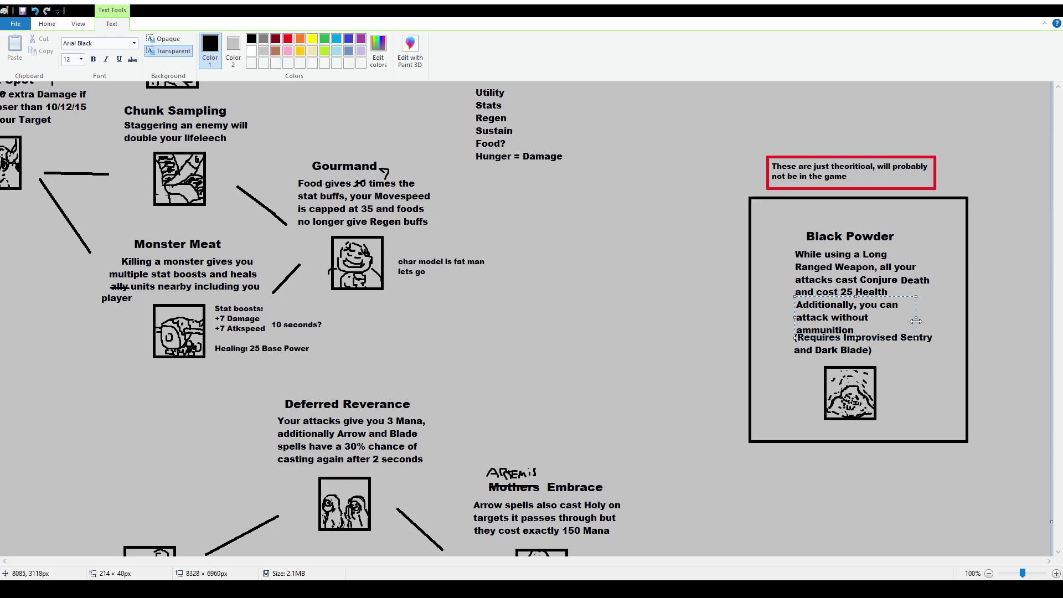
pyautogui.moveTo(915, 317)
pyautogui.mouseDown()
pyautogui.moveTo(941, 318)
pyautogui.moveTo(931, 318)
pyautogui.mouseUp()
pyautogui.click(574, 371)
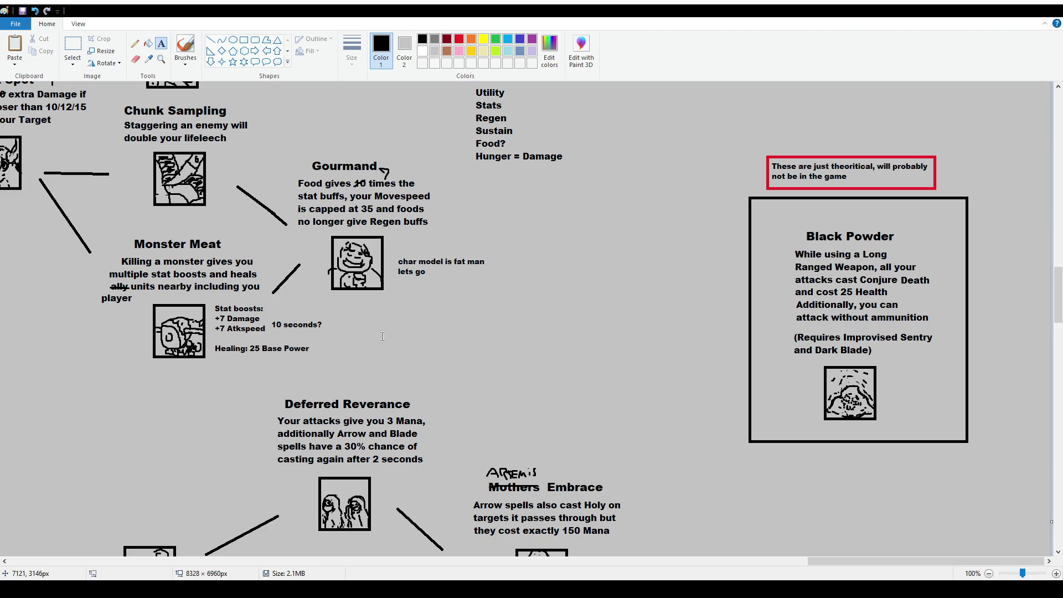
# - Zoom in and shift the Thorough Puncture node and the node beneath it slightly right
pyautogui.scroll(-1, 328, 313)
pyautogui.scroll(-2, 327, 313)
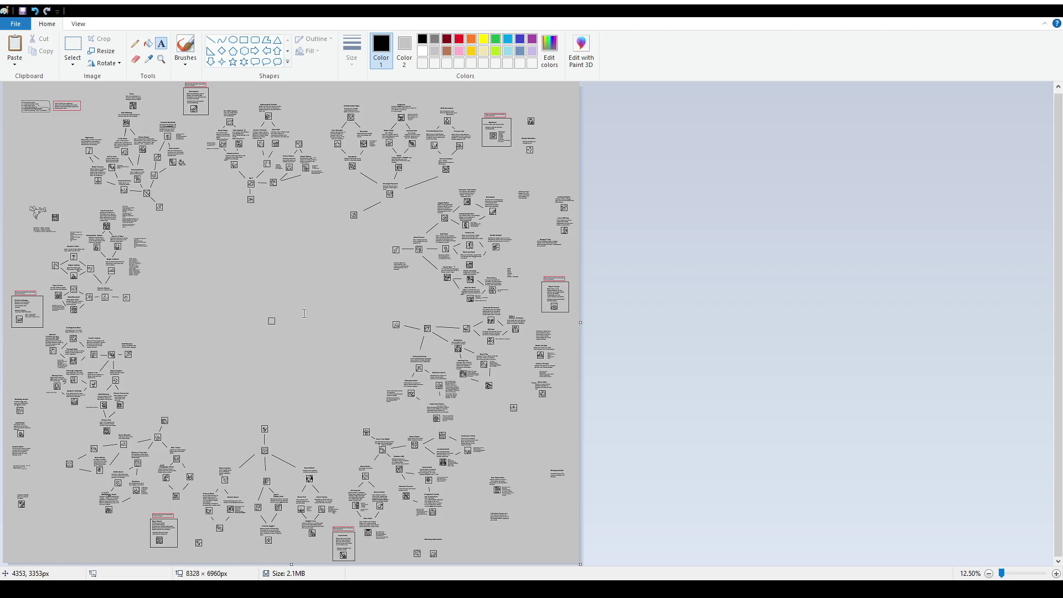
pyautogui.scroll(2, 304, 313)
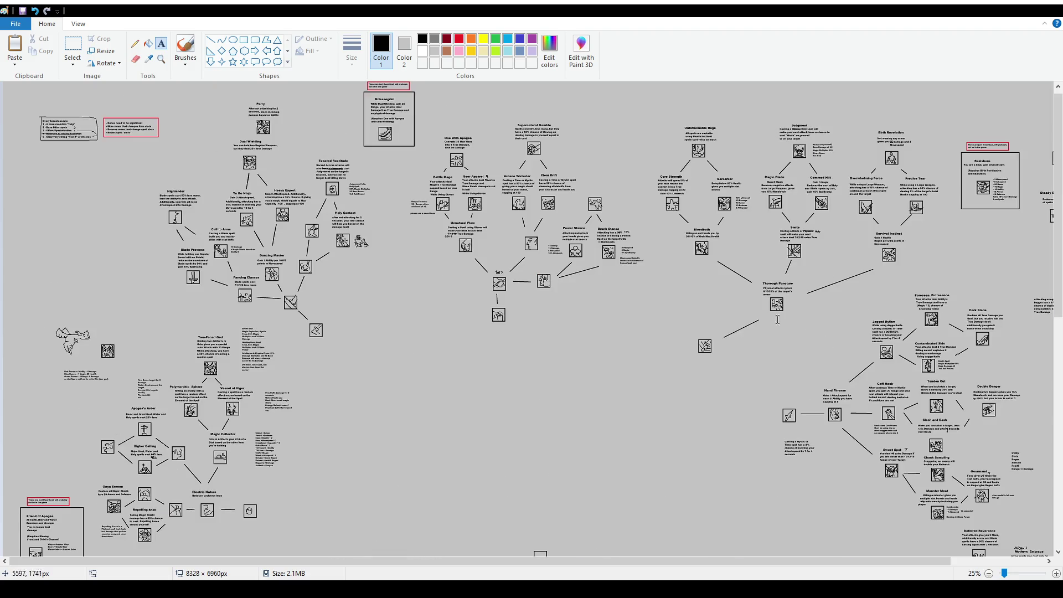
pyautogui.moveTo(447, 559); pyautogui.dragTo(859, 559)
pyautogui.scroll(-2, 719, 548)
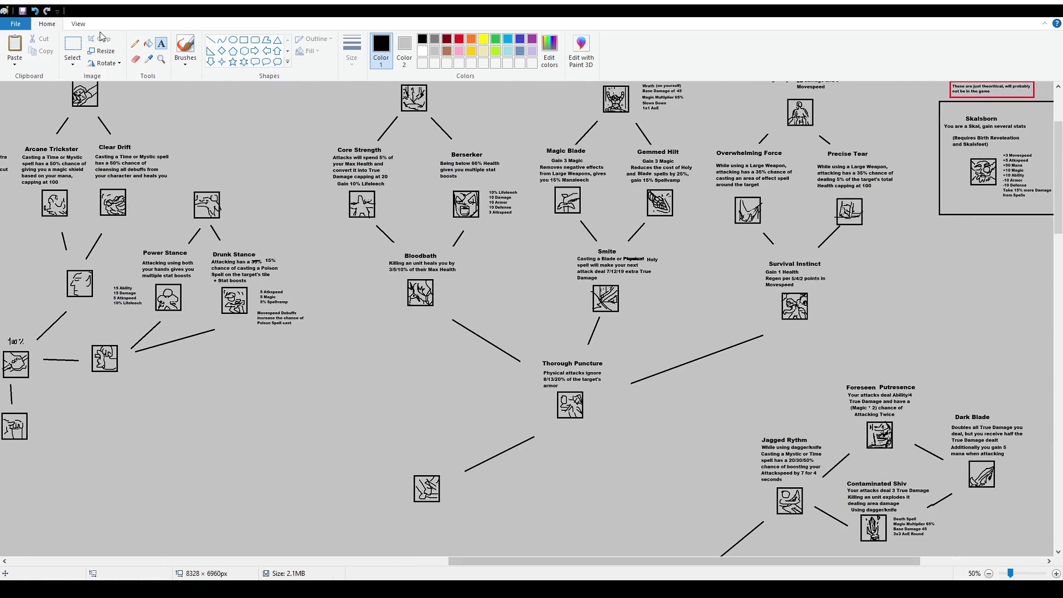
pyautogui.click(72, 47)
pyautogui.moveTo(536, 350)
pyautogui.mouseDown()
pyautogui.moveTo(581, 410)
pyautogui.moveTo(614, 431)
pyautogui.moveTo(632, 410)
pyautogui.mouseUp()
pyautogui.moveTo(390, 420)
pyautogui.mouseDown()
pyautogui.moveTo(534, 517)
pyautogui.moveTo(559, 465)
pyautogui.mouseUp()
pyautogui.click(711, 368)
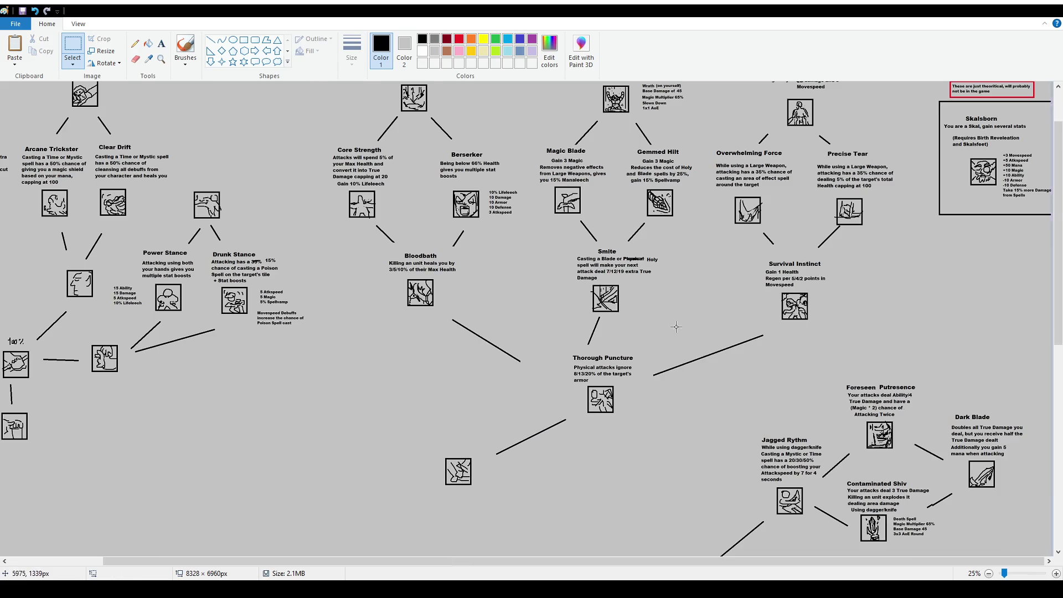
pyautogui.scroll(-2, 444, 324)
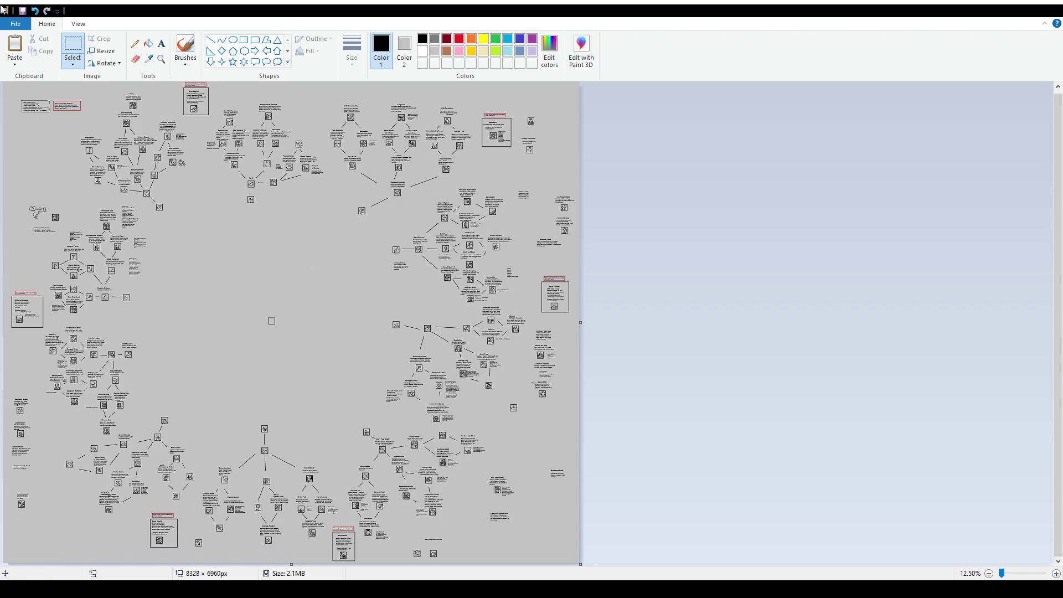
pyautogui.click(185, 49)
pyautogui.moveTo(199, 219)
pyautogui.mouseDown()
pyautogui.moveTo(165, 291)
pyautogui.moveTo(250, 407)
pyautogui.moveTo(368, 309)
pyautogui.moveTo(191, 210)
pyautogui.mouseUp()
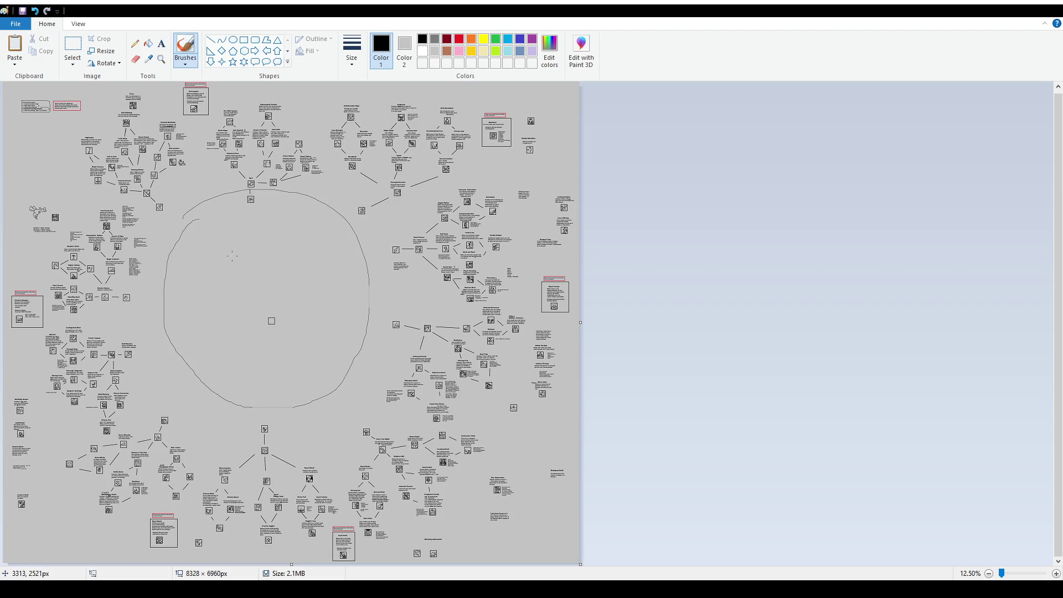
pyautogui.hotkey('ctrl', 'z')
pyautogui.scroll(1, 127, 365)
pyautogui.scroll(-3, 311, 406)
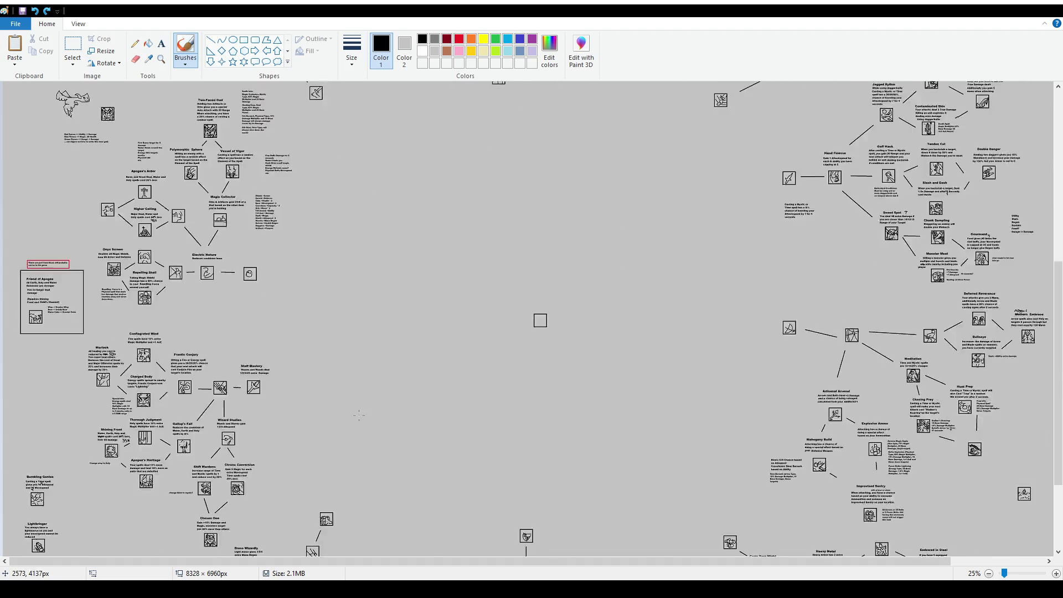
pyautogui.scroll(10, 531, 319)
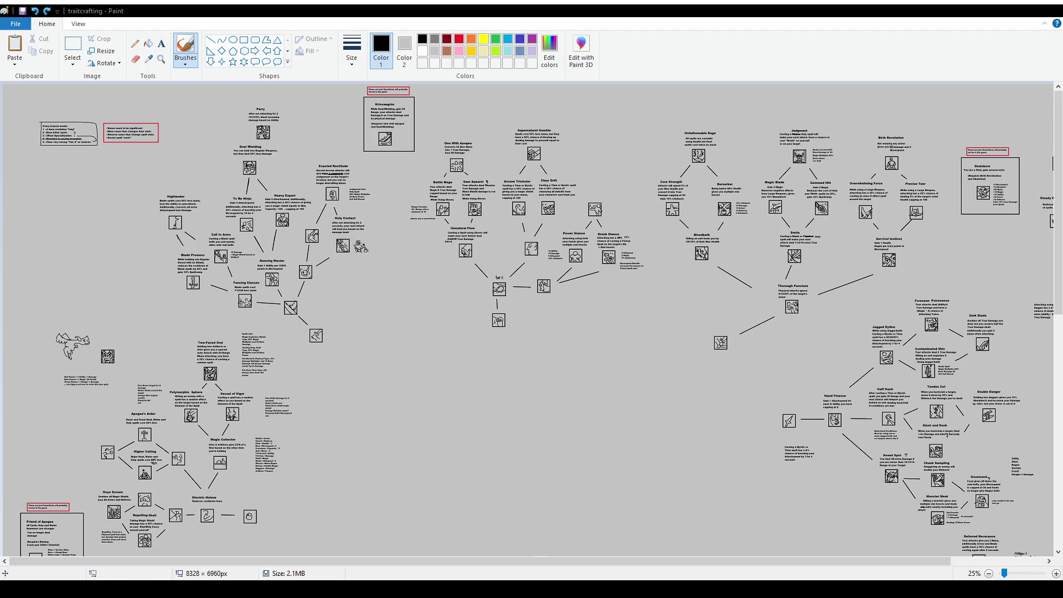
pyautogui.scroll(-5, 470, 557)
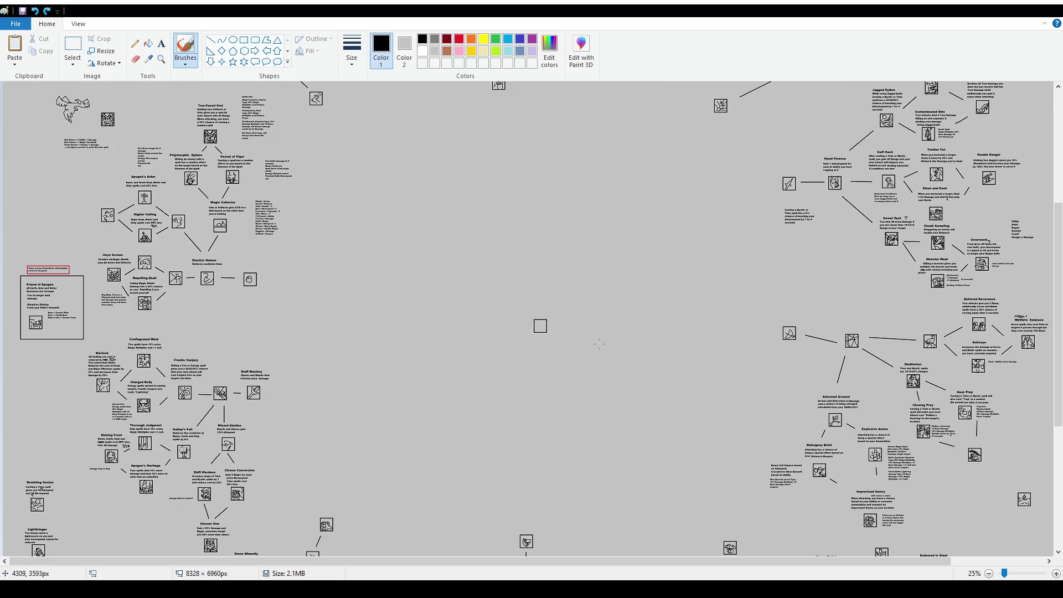
pyautogui.scroll(1, 470, 557)
pyautogui.scroll(-4, 470, 556)
pyautogui.moveTo(470, 557); pyautogui.dragTo(655, 567)
pyautogui.scroll(2, 631, 270)
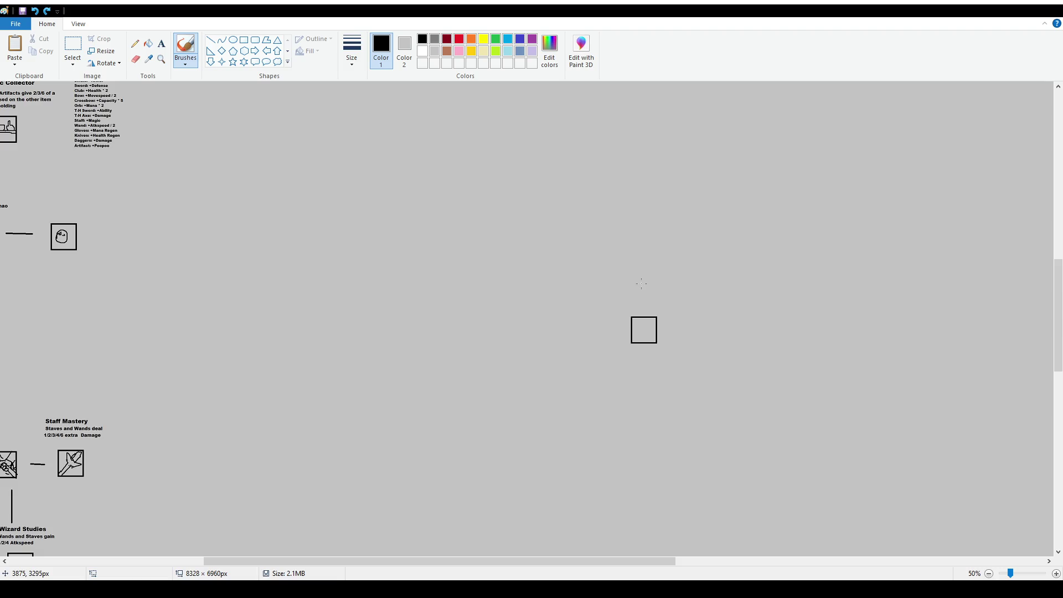
pyautogui.moveTo(641, 284)
pyautogui.mouseDown()
pyautogui.moveTo(639, 246)
pyautogui.moveTo(643, 256)
pyautogui.mouseUp()
pyautogui.moveTo(623, 328)
pyautogui.mouseDown()
pyautogui.moveTo(592, 331)
pyautogui.moveTo(604, 297)
pyautogui.mouseUp()
pyautogui.hotkey('ctrl', 'z')
pyautogui.hotkey('ctrl', 'z')
pyautogui.hotkey('ctrl', 'z')
# - Add the note 'sorry for the blank space, scroll up or down the traits are there I promise' above the square, nudged up-left
pyautogui.click(161, 45)
pyautogui.moveTo(603, 264); pyautogui.dragTo(709, 298)
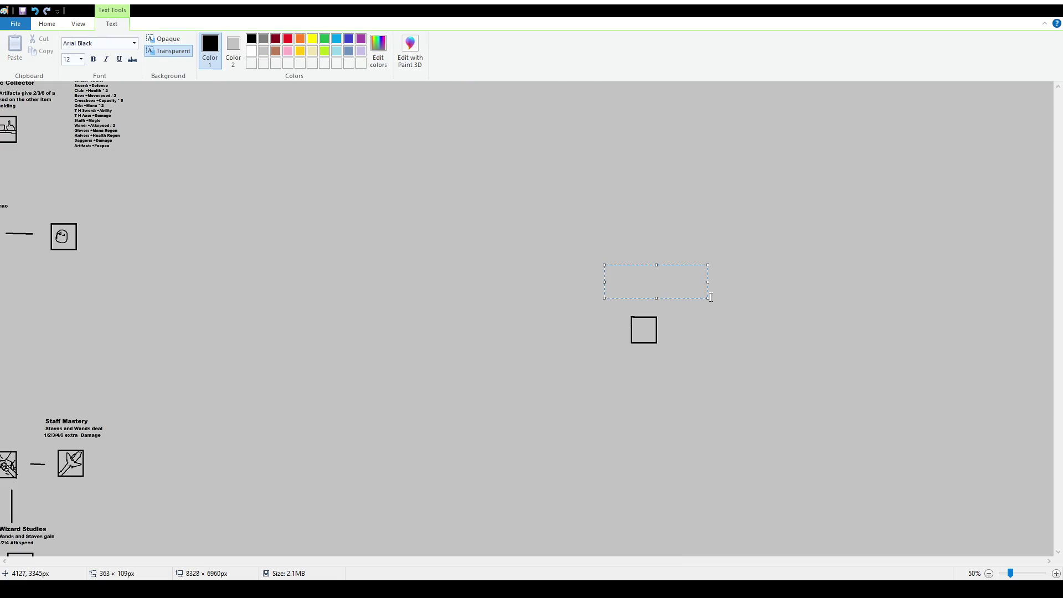
pyautogui.write('sorry')
pyautogui.write(' for the blank space, scr')
pyautogui.write('oll up or down t')
pyautogui.write('he traits ar')
pyautogui.write('e there I promise')
pyautogui.click(792, 331)
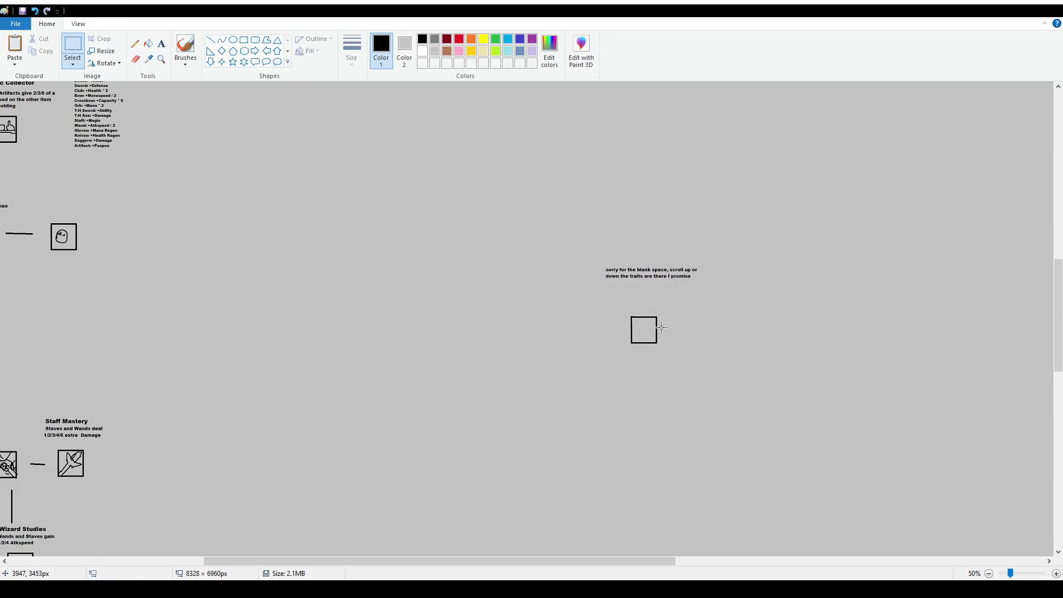
pyautogui.moveTo(591, 256)
pyautogui.mouseDown()
pyautogui.moveTo(715, 288)
pyautogui.moveTo(696, 277)
pyautogui.mouseUp()
# - Drop the note in place and brush a small grinning face with teeth to its right
pyautogui.click(701, 334)
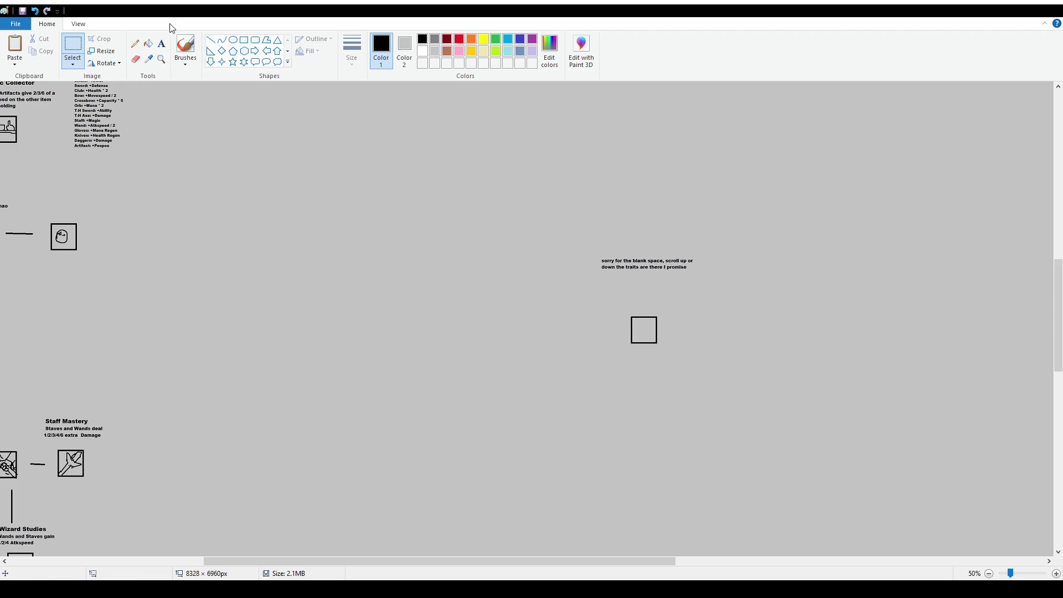
pyautogui.click(186, 47)
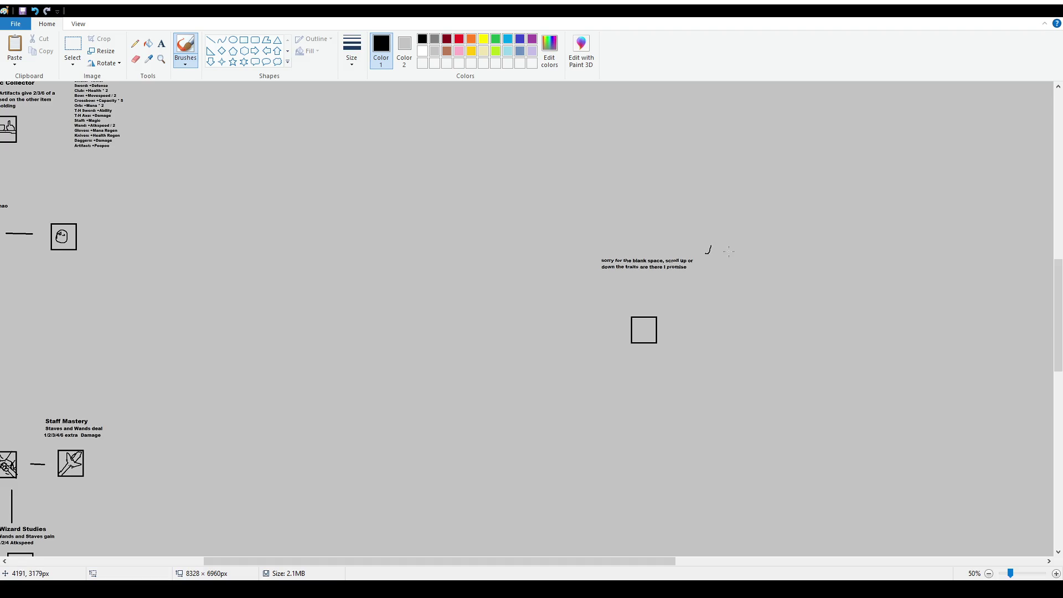
pyautogui.moveTo(729, 251)
pyautogui.mouseDown()
pyautogui.moveTo(720, 270)
pyautogui.moveTo(734, 254)
pyautogui.mouseUp()
pyautogui.moveTo(717, 268)
pyautogui.mouseDown()
pyautogui.moveTo(728, 270)
pyautogui.moveTo(718, 276)
pyautogui.moveTo(718, 262)
pyautogui.mouseUp()
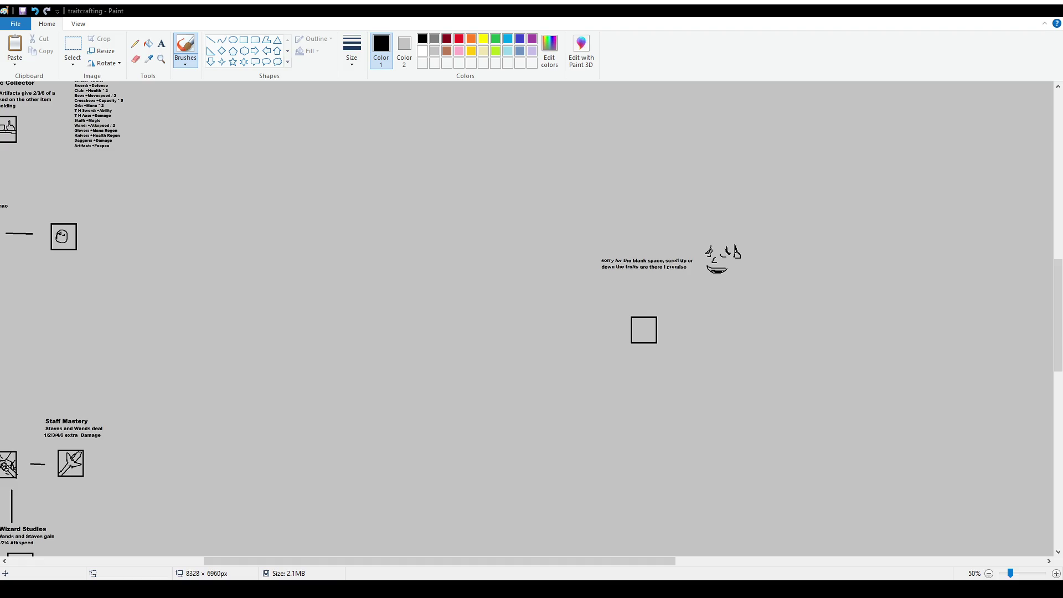
pyautogui.scroll(-3, 352, 444)
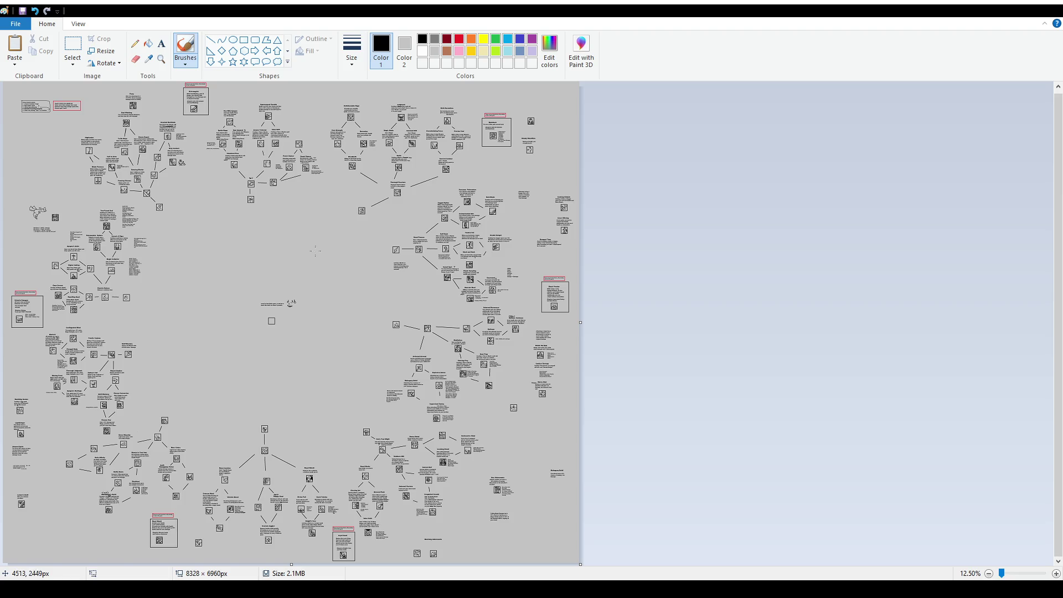
# - Loop the empty centre, fill it light blue, then undo the fill and loop outline
pyautogui.moveTo(197, 226)
pyautogui.mouseDown()
pyautogui.moveTo(170, 317)
pyautogui.moveTo(250, 391)
pyautogui.moveTo(288, 212)
pyautogui.moveTo(172, 232)
pyautogui.moveTo(177, 368)
pyautogui.moveTo(360, 343)
pyautogui.moveTo(248, 220)
pyautogui.moveTo(204, 236)
pyautogui.mouseUp()
pyautogui.hotkey('ctrl', 'z')
pyautogui.click(508, 39)
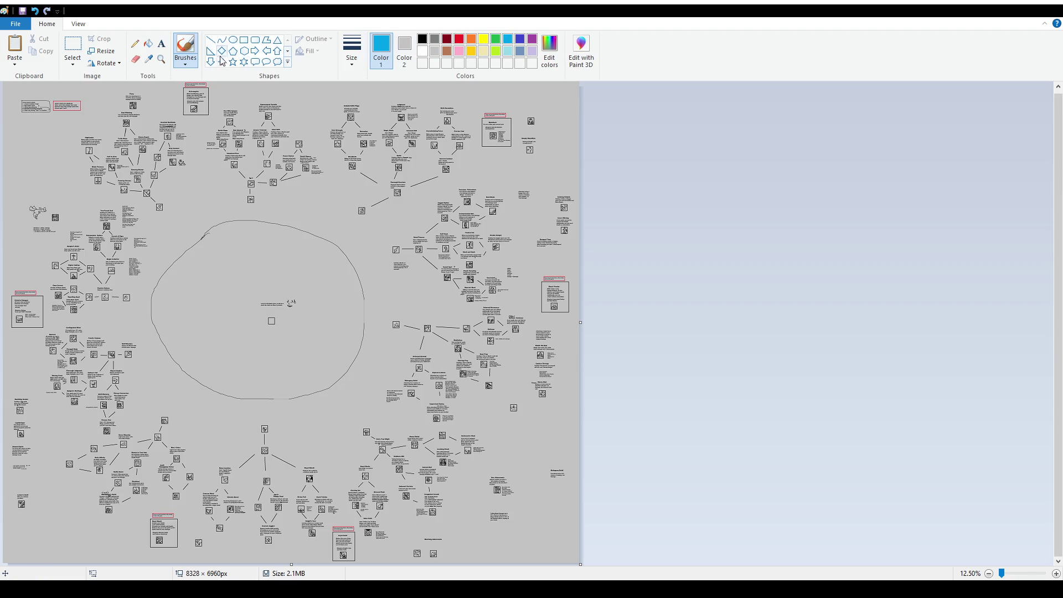
pyautogui.click(148, 44)
pyautogui.click(240, 352)
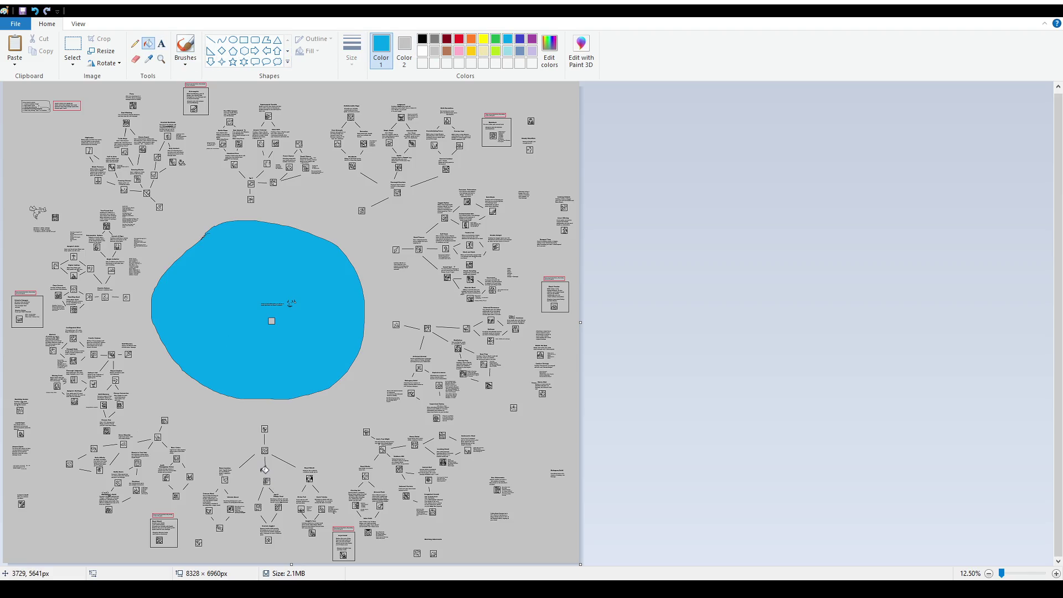
pyautogui.hotkey('ctrl', 'z')
pyautogui.hotkey('ctrl', 'z')
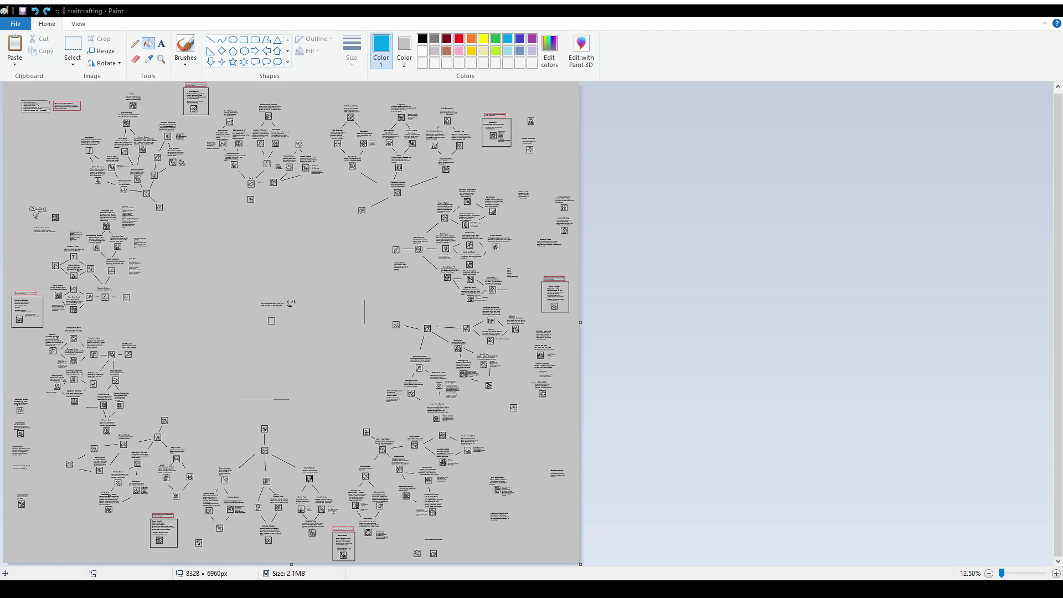
# - Move the small dragon doodle into the blank middle of the chart
pyautogui.click(73, 47)
pyautogui.moveTo(29, 207)
pyautogui.mouseDown()
pyautogui.moveTo(56, 234)
pyautogui.moveTo(240, 332)
pyautogui.mouseUp()
pyautogui.click(243, 355)
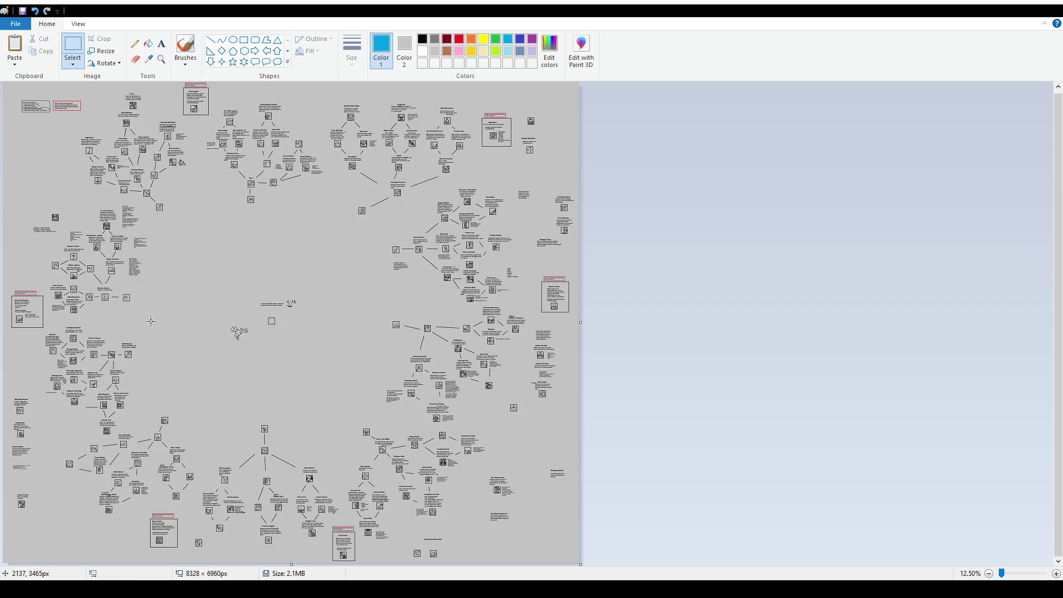
# - Shift the neighbouring small icon and its text slightly left
pyautogui.moveTo(29, 208); pyautogui.dragTo(64, 242)
pyautogui.moveTo(55, 230); pyautogui.dragTo(35, 229)
pyautogui.click(386, 298)
pyautogui.keyDown('ctrl'); pyautogui.scroll(1, 391, 369); pyautogui.keyUp('ctrl')
pyautogui.scroll(-4, 417, 365)
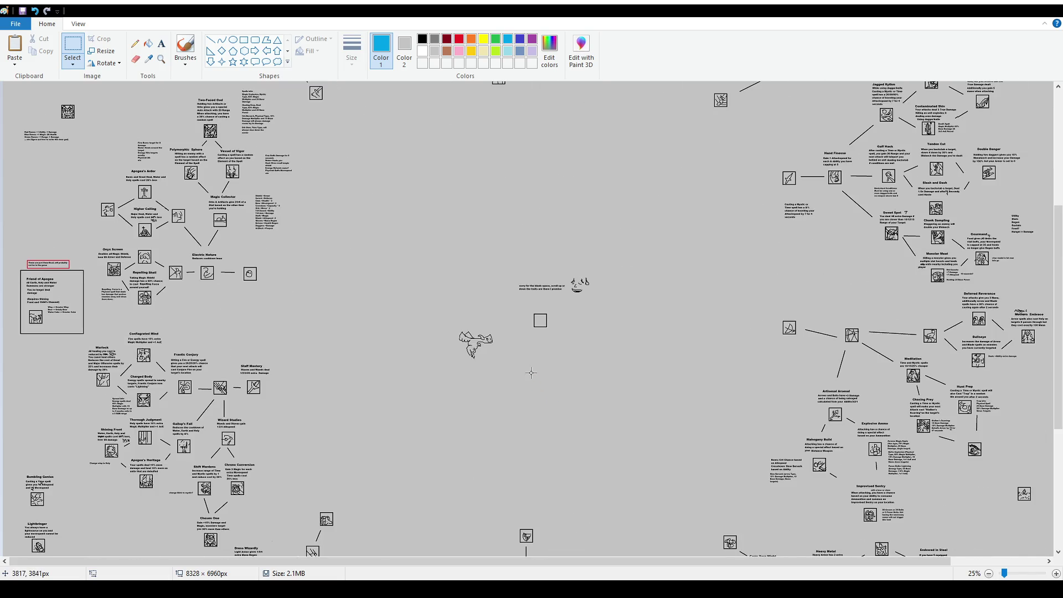
pyautogui.keyDown('ctrl'); pyautogui.scroll(1, 531, 365); pyautogui.keyUp('ctrl')
pyautogui.scroll(-5, 539, 465)
pyautogui.moveTo(471, 561); pyautogui.dragTo(704, 561)
pyautogui.click(195, 60)
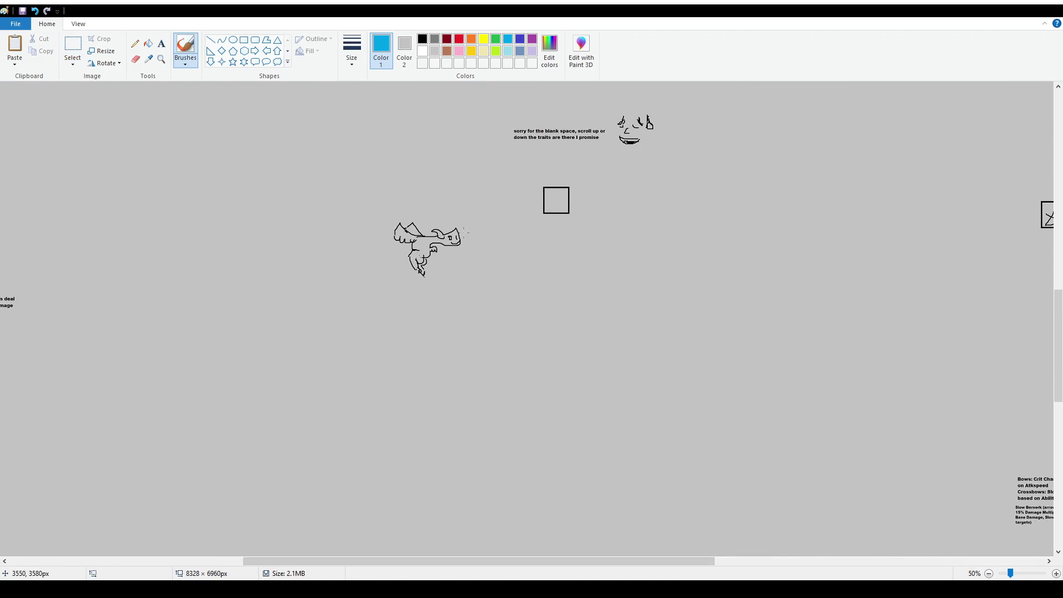
# - Draw a curled black tail on the dragon doodle, undoing the stray blue stroke
pyautogui.moveTo(465, 232)
pyautogui.mouseDown()
pyautogui.moveTo(477, 200)
pyautogui.moveTo(465, 209)
pyautogui.mouseUp()
pyautogui.hotkey('ctrl', 'z')
pyautogui.click(421, 38)
pyautogui.hotkey('ctrl', 'z')
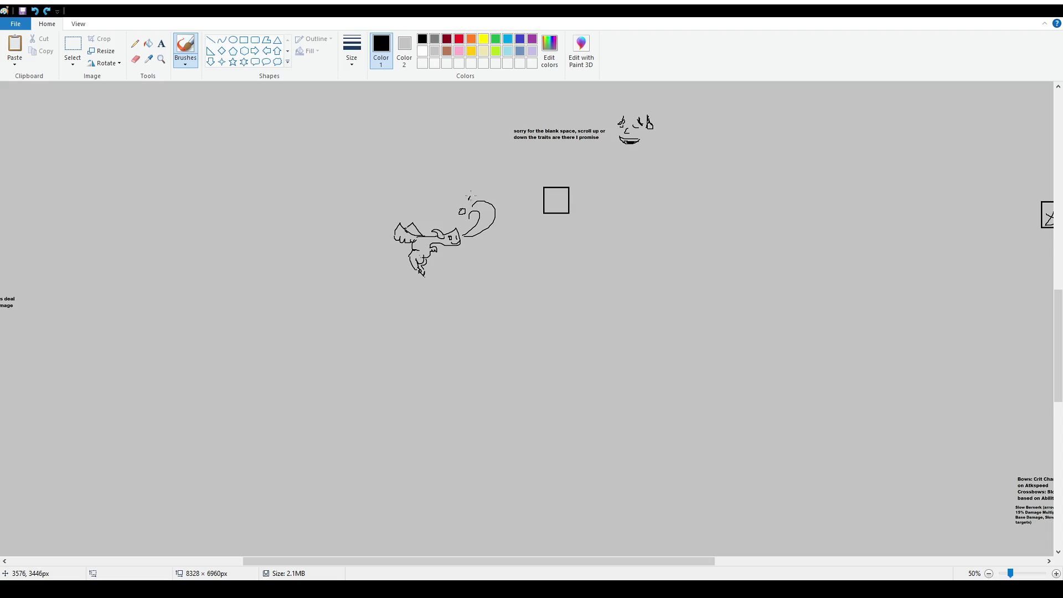
pyautogui.moveTo(469, 198); pyautogui.dragTo(471, 196)
# - Pan to the Mana Leeches branch and circle it with a freehand loop
pyautogui.moveTo(640, 563)
pyautogui.mouseDown()
pyautogui.moveTo(652, 564)
pyautogui.moveTo(353, 565)
pyautogui.mouseUp()
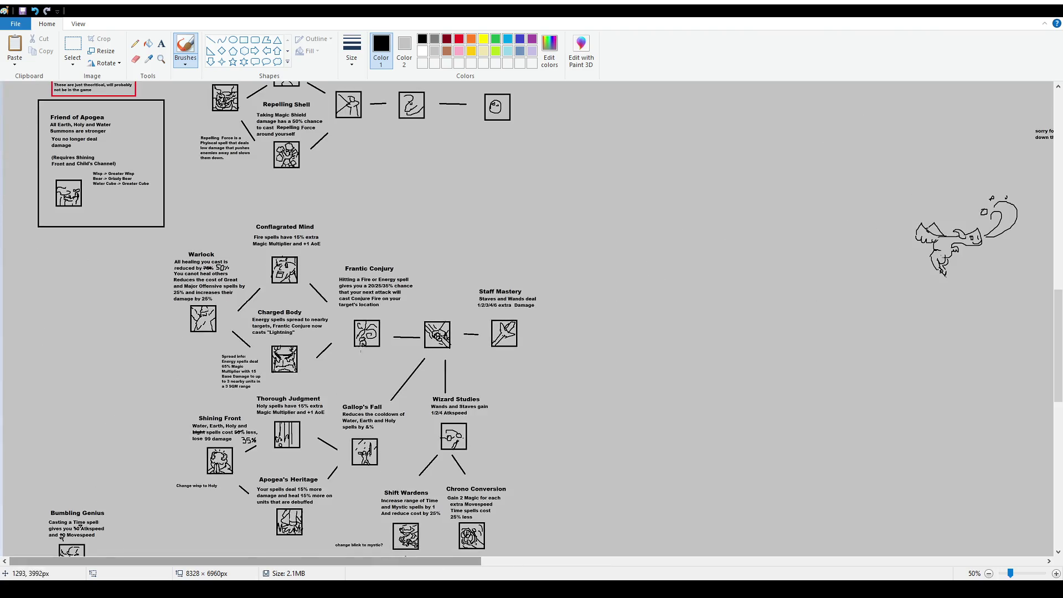
pyautogui.scroll(-5, 491, 562)
pyautogui.moveTo(492, 562); pyautogui.dragTo(1030, 563)
pyautogui.scroll(6, 801, 326)
pyautogui.scroll(15, 801, 326)
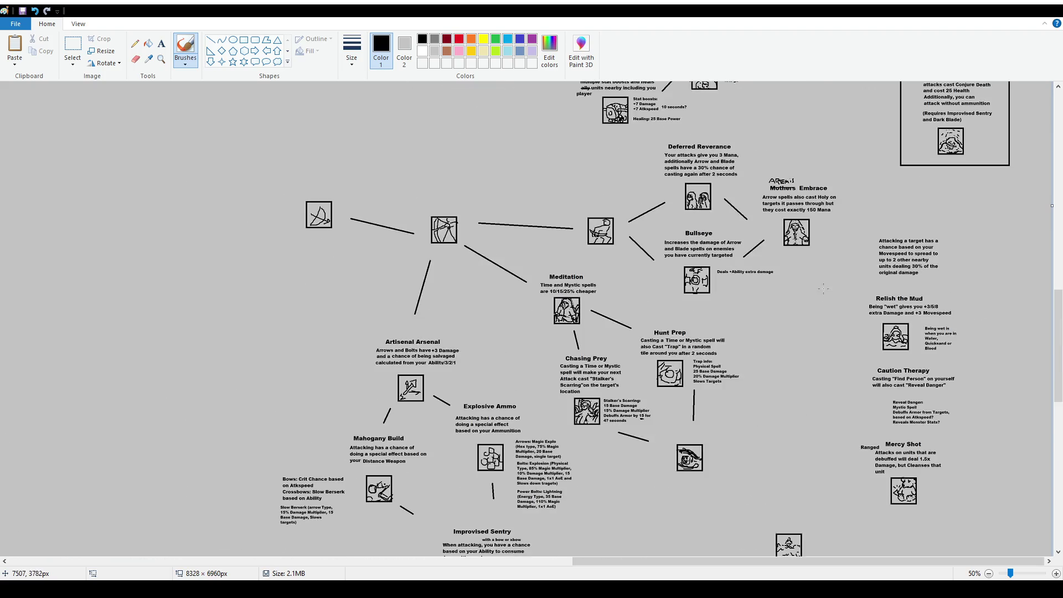
pyautogui.scroll(3, 810, 293)
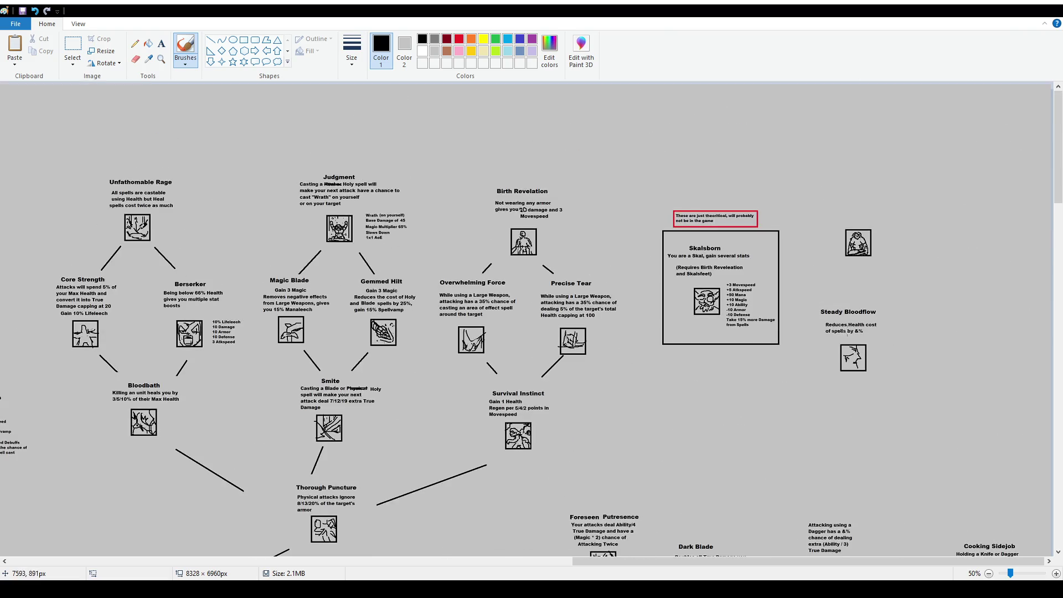
pyautogui.moveTo(851, 562); pyautogui.dragTo(217, 549)
pyautogui.scroll(-2, 449, 384)
pyautogui.scroll(-6, 449, 383)
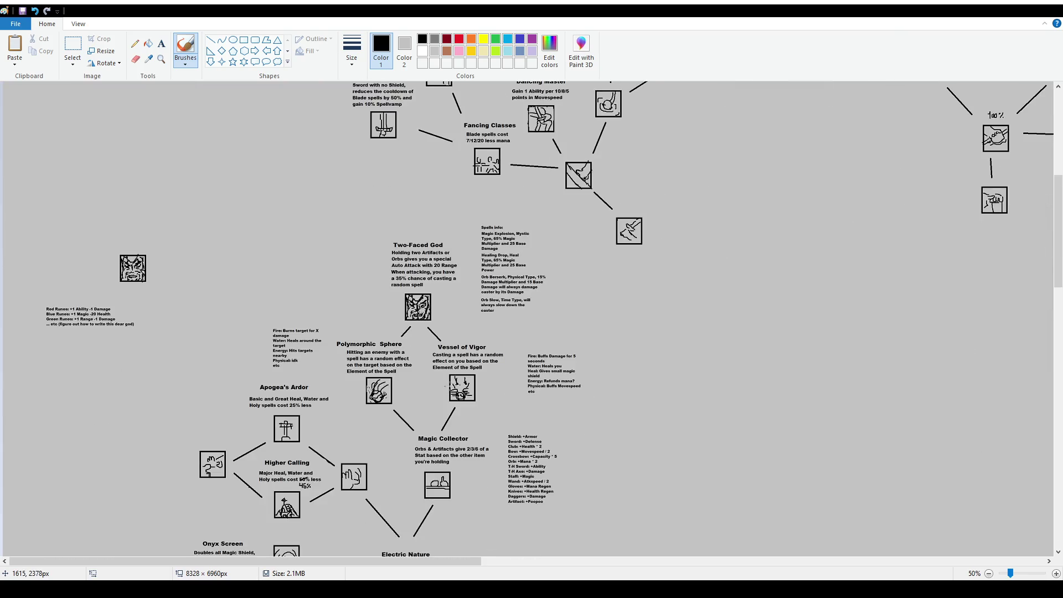
pyautogui.scroll(2, 459, 388)
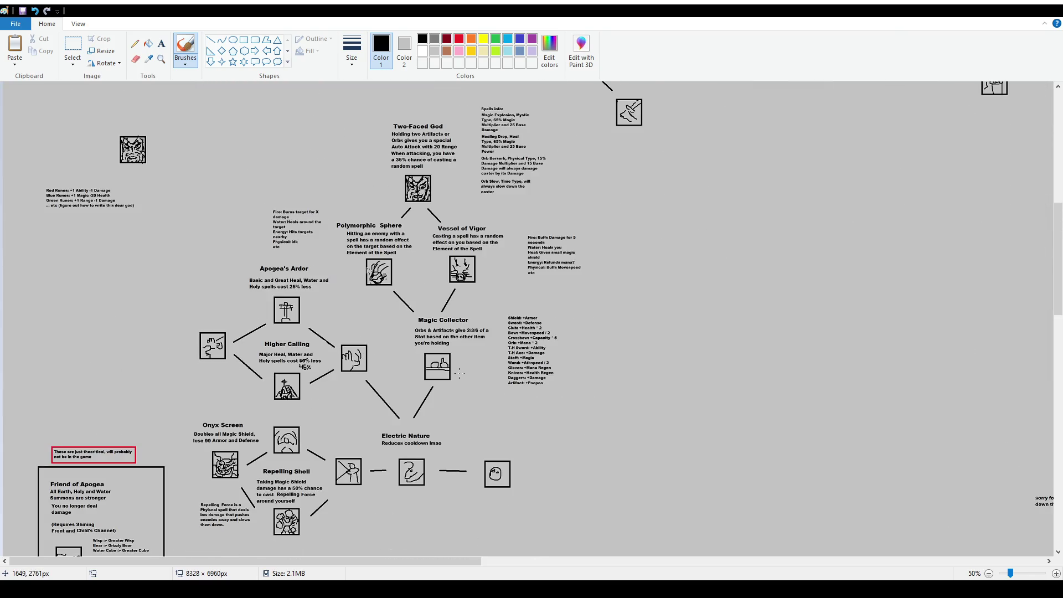
pyautogui.scroll(-2, 458, 373)
pyautogui.scroll(-8, 461, 380)
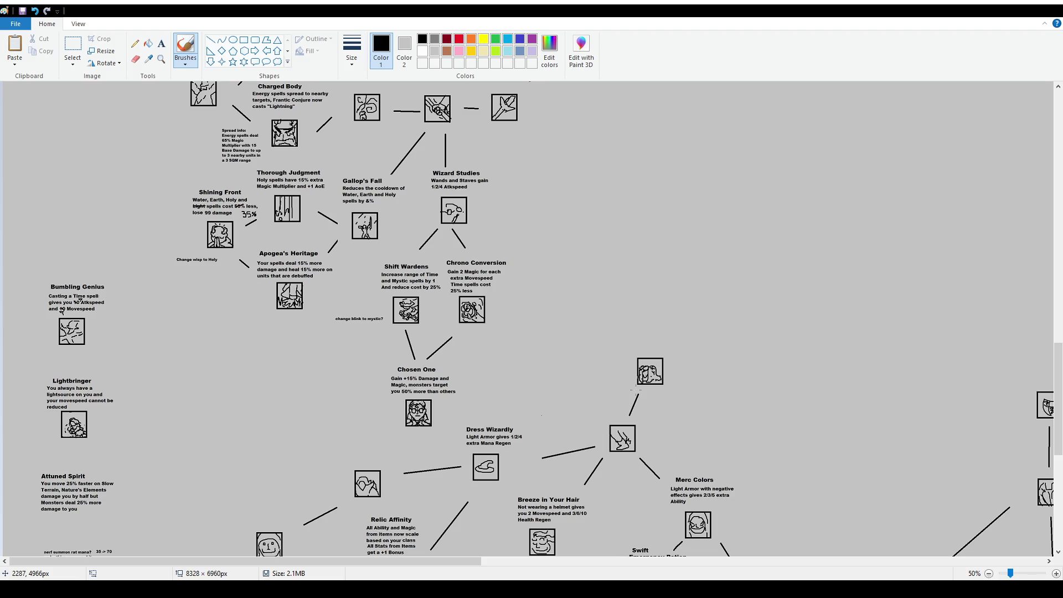
pyautogui.scroll(-6, 636, 390)
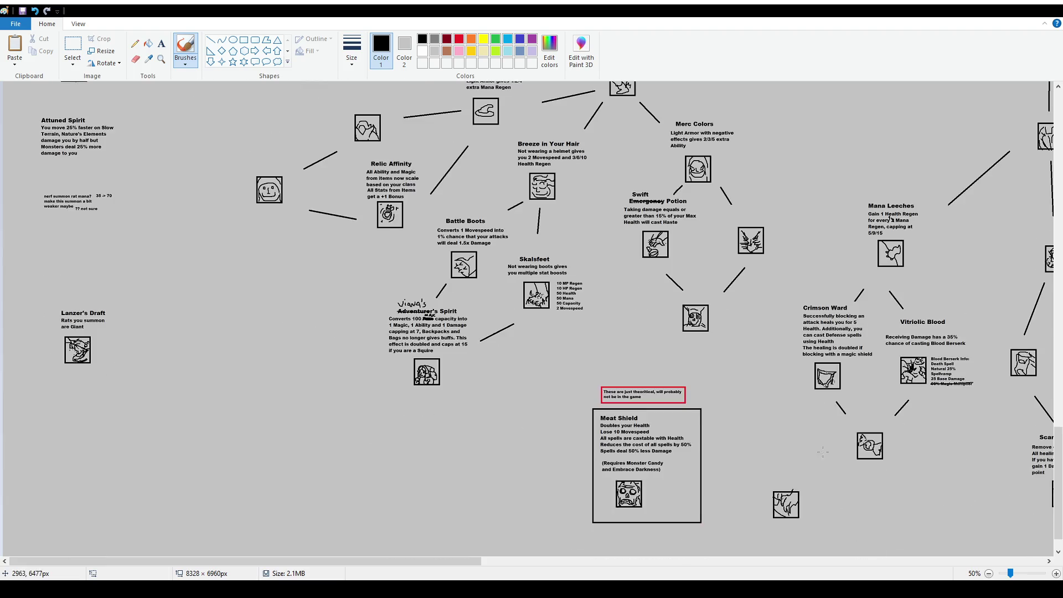
pyautogui.moveTo(473, 562); pyautogui.dragTo(508, 565)
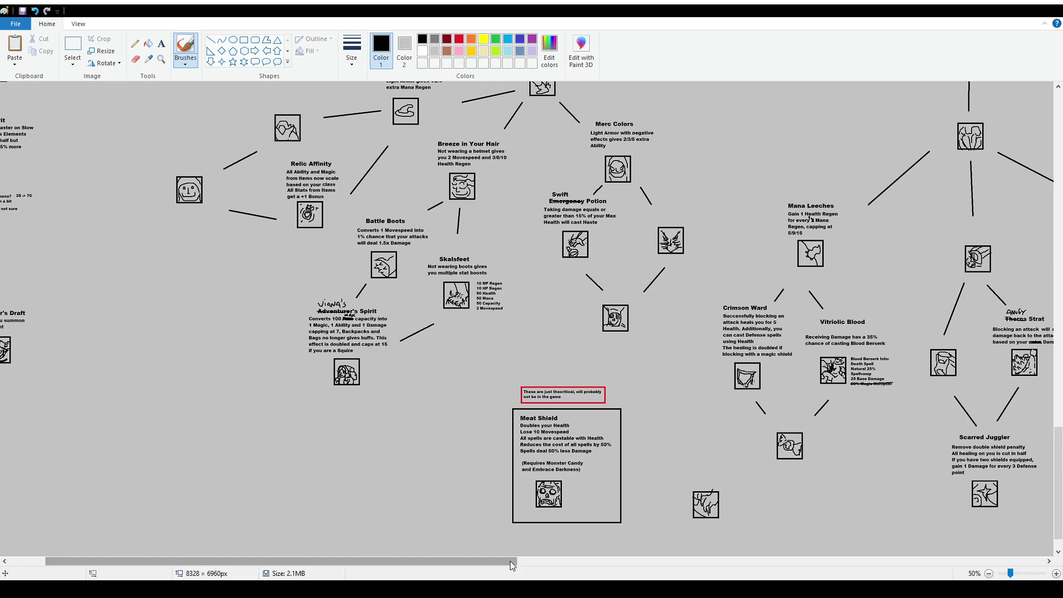
pyautogui.moveTo(509, 560); pyautogui.dragTo(684, 572)
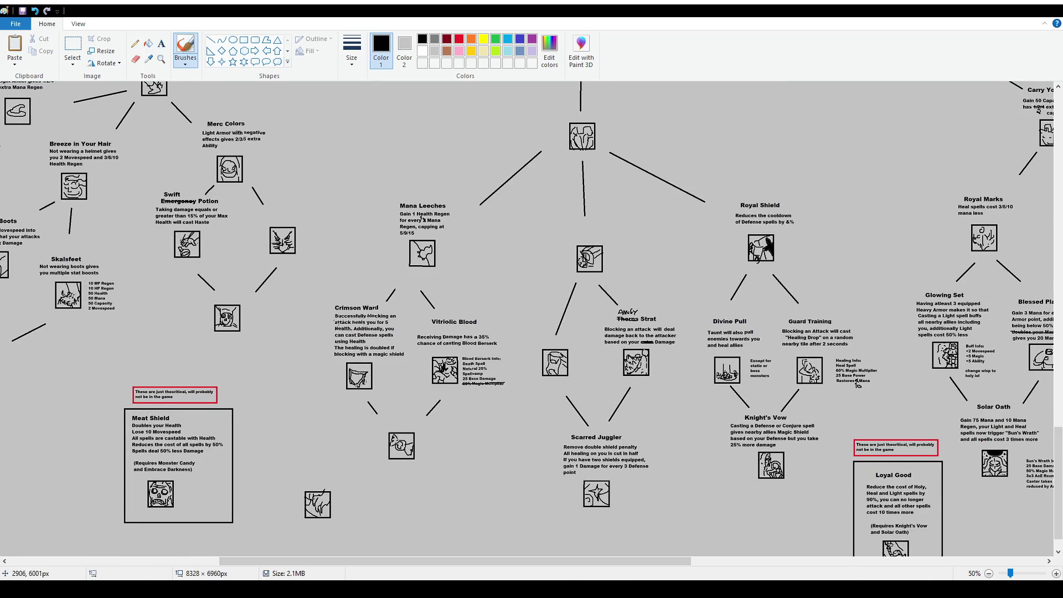
pyautogui.moveTo(340, 286)
pyautogui.mouseDown()
pyautogui.moveTo(324, 315)
pyautogui.moveTo(331, 412)
pyautogui.moveTo(390, 467)
pyautogui.moveTo(483, 423)
pyautogui.moveTo(512, 316)
pyautogui.moveTo(421, 168)
pyautogui.moveTo(343, 241)
pyautogui.moveTo(322, 323)
pyautogui.mouseUp()
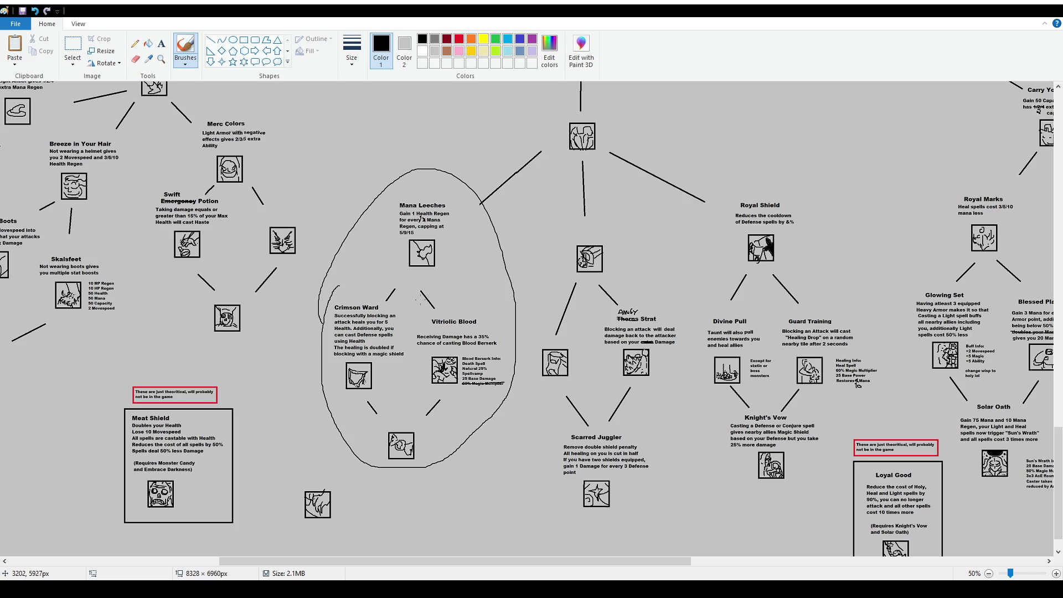
# - Undo the Mana Leeches loop and pan across to the Meditation, Hunt Prep and Chasing Prey tree
pyautogui.hotkey('ctrl', 'z')
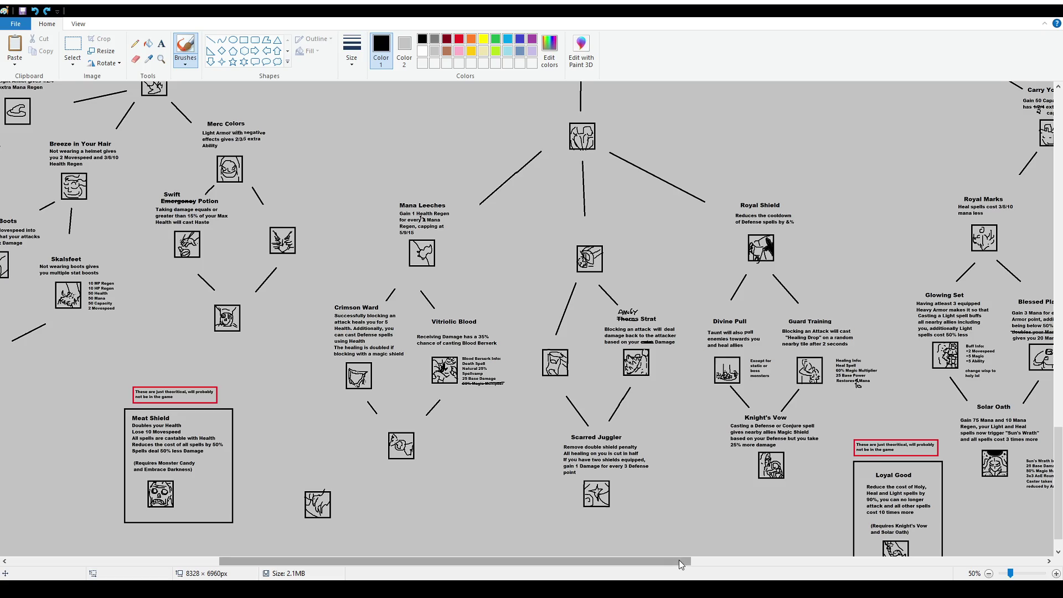
pyautogui.moveTo(692, 561); pyautogui.dragTo(835, 561)
pyautogui.hscroll(8, 808, 398)
pyautogui.scroll(-10, 808, 398)
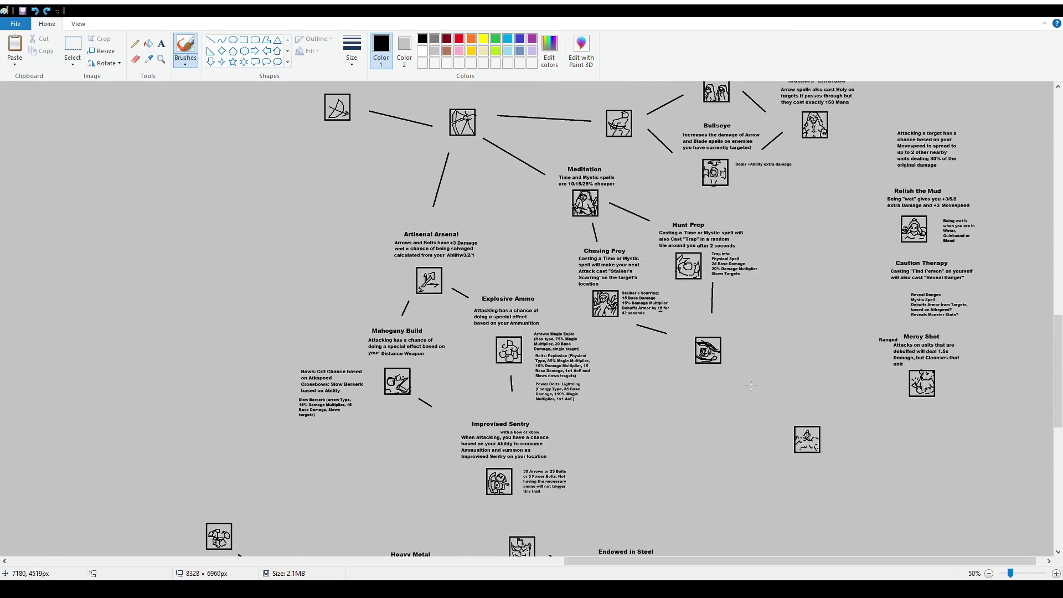
pyautogui.scroll(15, 808, 397)
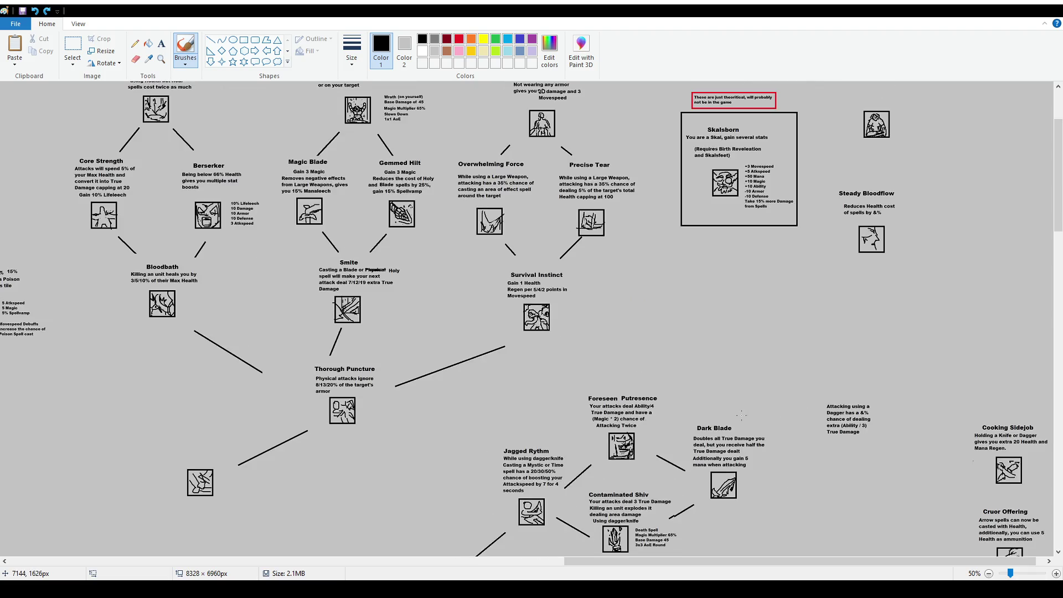
pyautogui.scroll(-6, 733, 409)
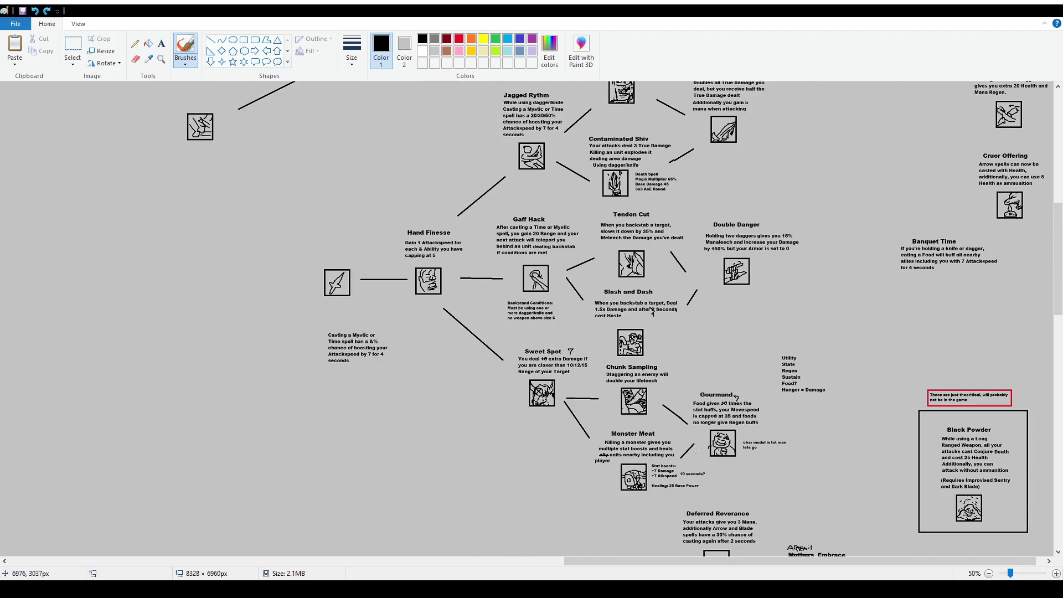
pyautogui.scroll(-1, 695, 451)
pyautogui.scroll(9, 691, 447)
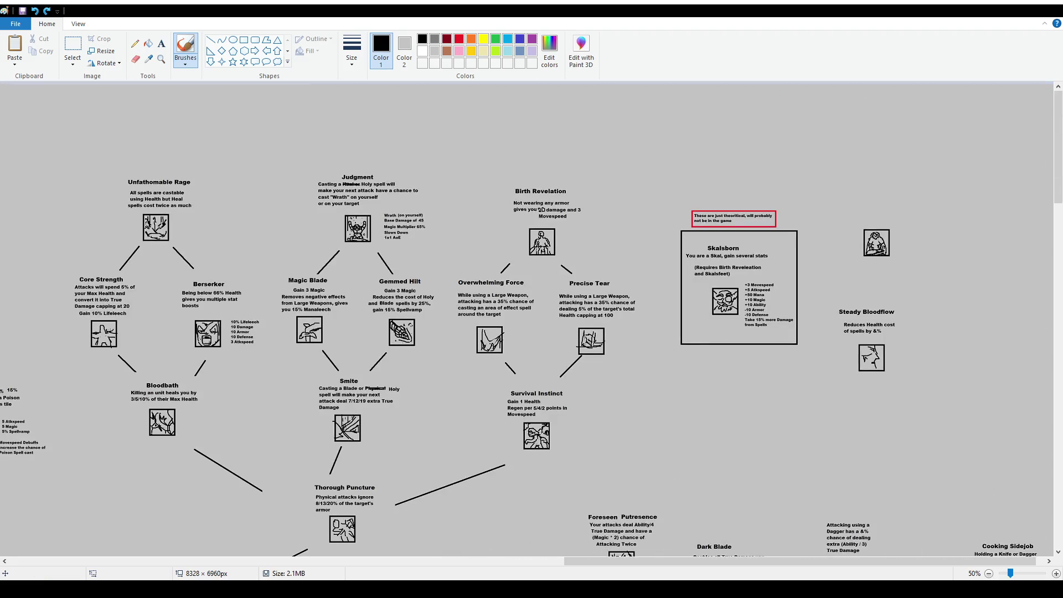
pyautogui.moveTo(812, 564); pyautogui.dragTo(259, 569)
pyautogui.scroll(-10, 306, 401)
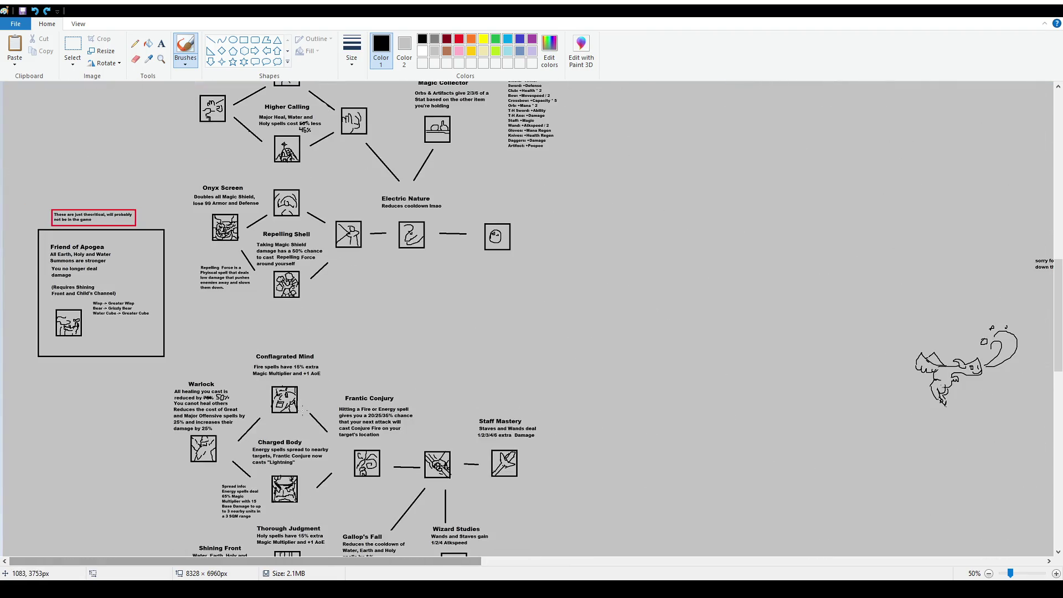
pyautogui.scroll(-15, 306, 402)
pyautogui.scroll(-1, 306, 402)
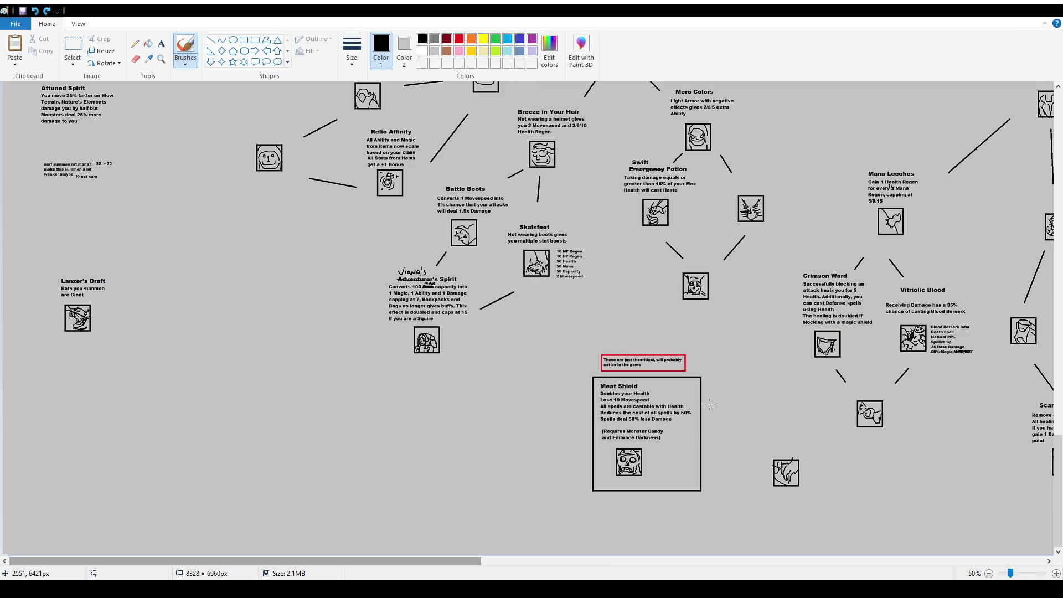
pyautogui.moveTo(452, 563); pyautogui.dragTo(750, 574)
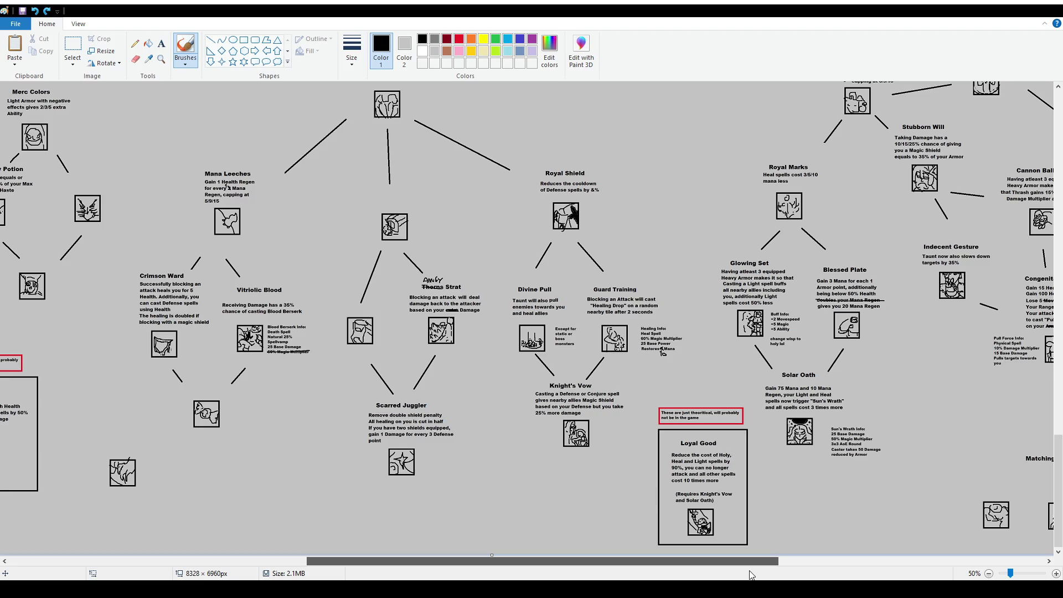
pyautogui.moveTo(750, 575); pyautogui.dragTo(773, 573)
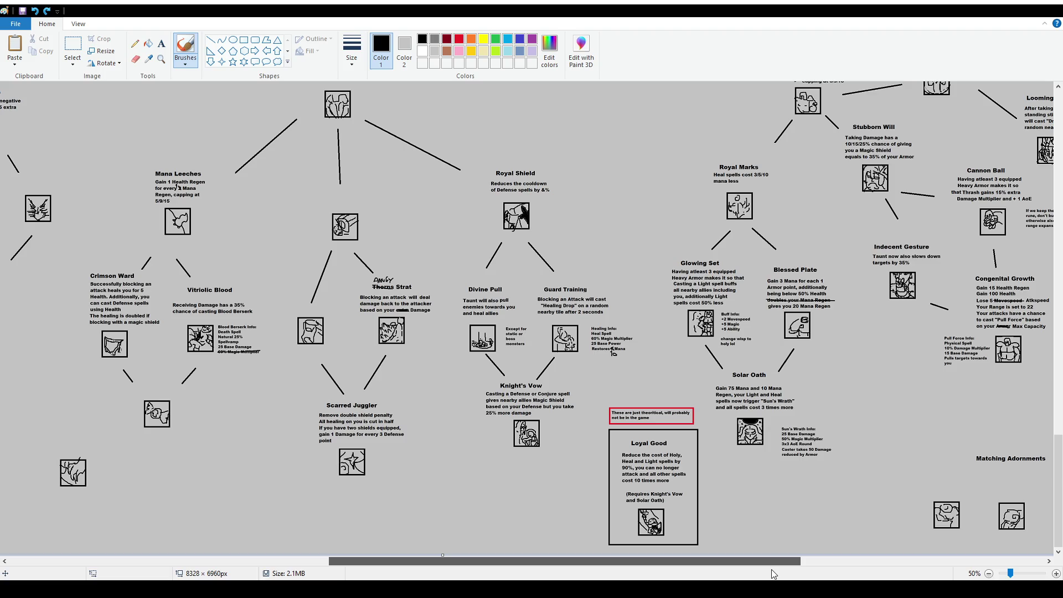
pyautogui.moveTo(773, 573); pyautogui.dragTo(1009, 573)
pyautogui.scroll(5, 746, 339)
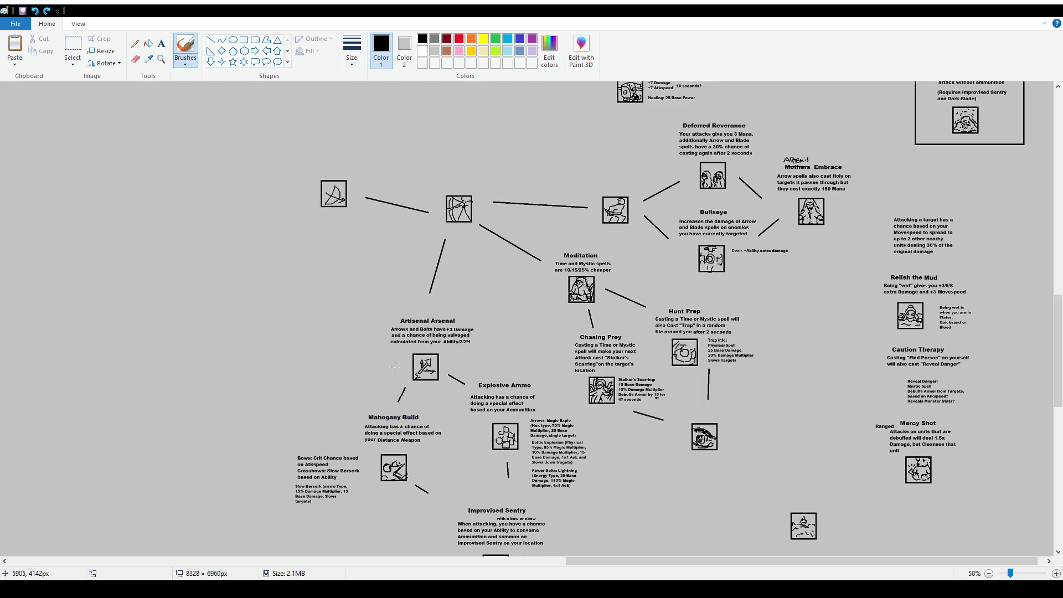
# - Zoom out to 12.5% so the whole trait chart fits on screen
pyautogui.keyDown('ctrl'); pyautogui.scroll(-2, 388, 353); pyautogui.keyUp('ctrl')
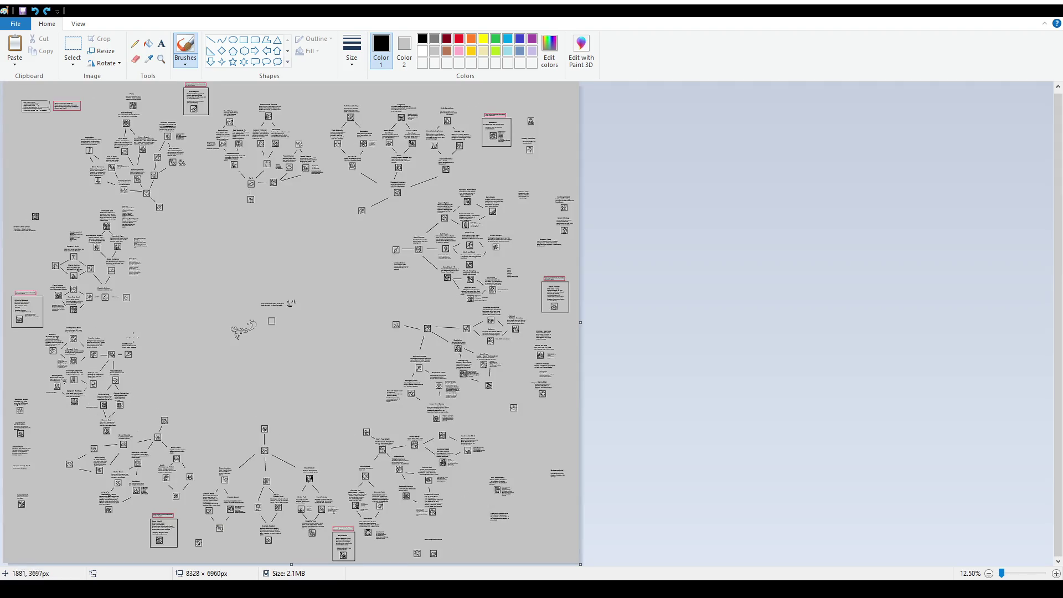
# - Select the whole 8328 × 6960 px trait chart with Ctrl+A
pyautogui.hotkey('ctrl', 'a')
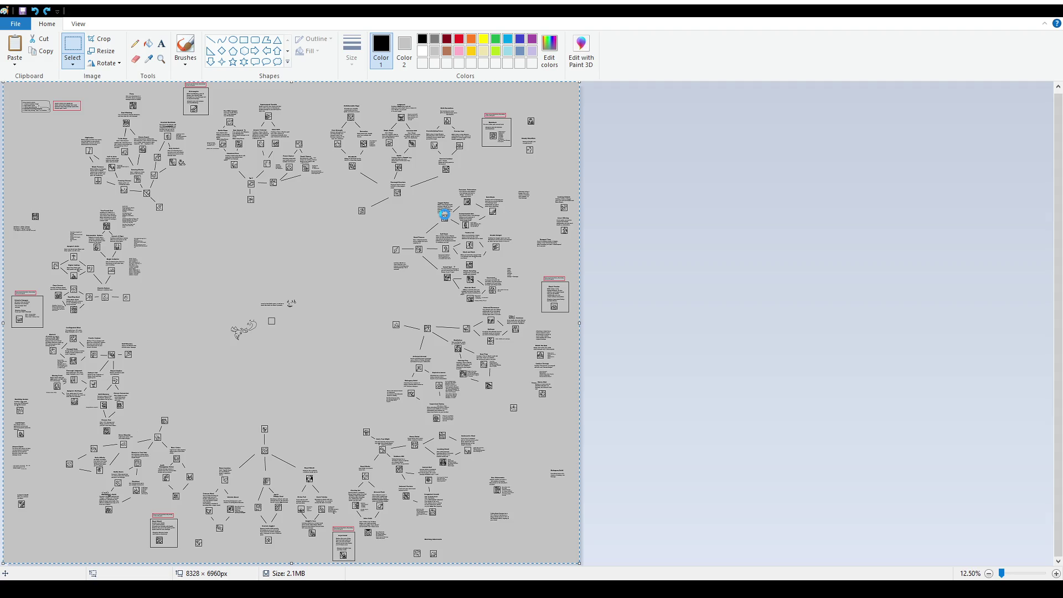
# - Deselect the whole trait-tree image by clicking on the canvas
pyautogui.click(653, 321)
# - Pick the Brushes tool and scroll down to the Mana Leeches, Royal Works and Carry Your Weight trees
pyautogui.keyDown('ctrl'); pyautogui.scroll(1, 133, 210); pyautogui.keyUp('ctrl')
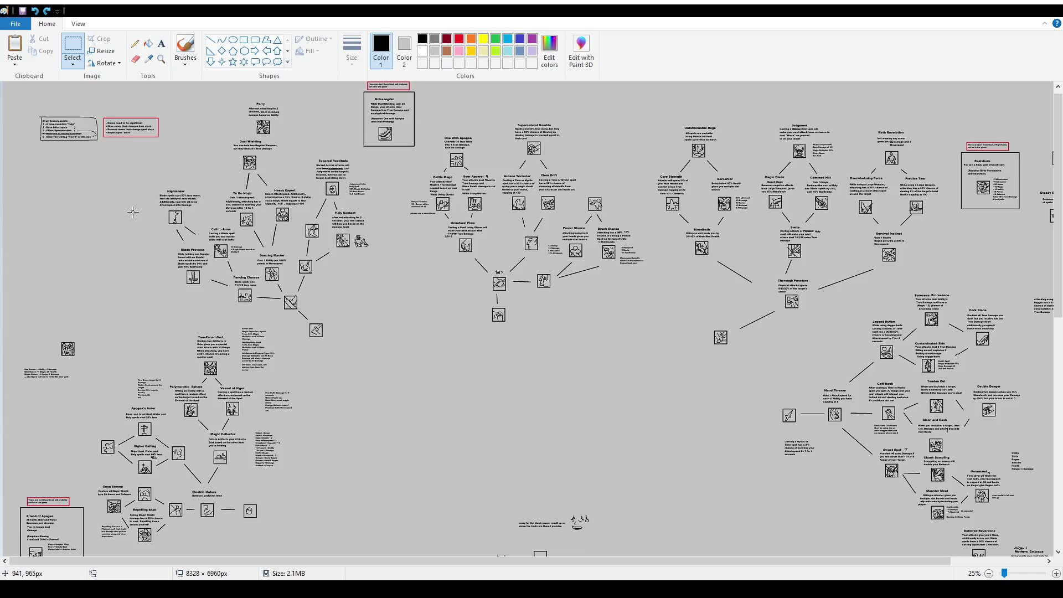
pyautogui.keyDown('ctrl'); pyautogui.scroll(1, 228, 270); pyautogui.keyUp('ctrl')
pyautogui.scroll(-2, 487, 357)
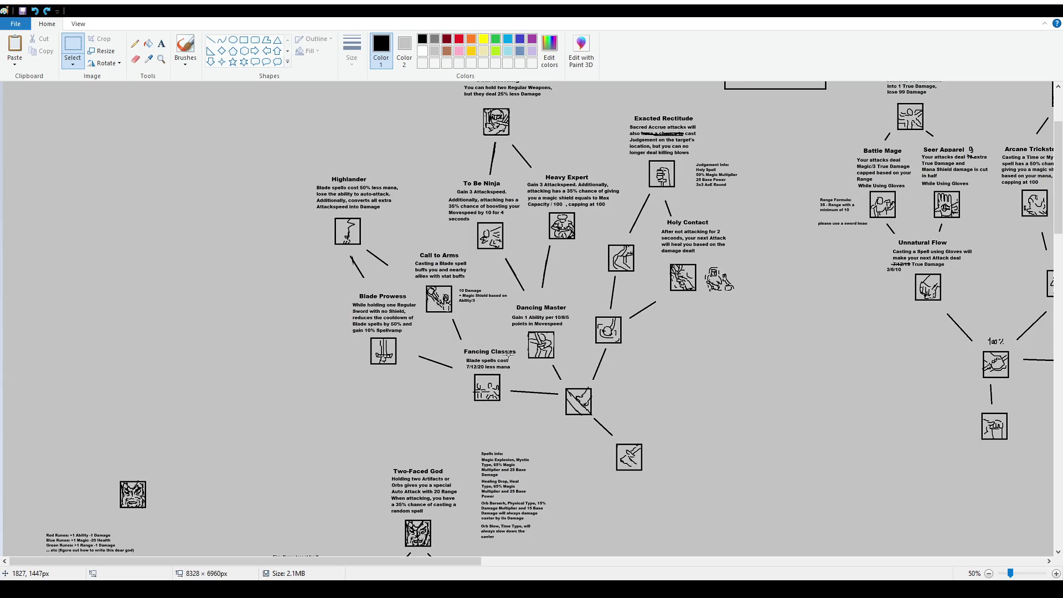
pyautogui.click(185, 49)
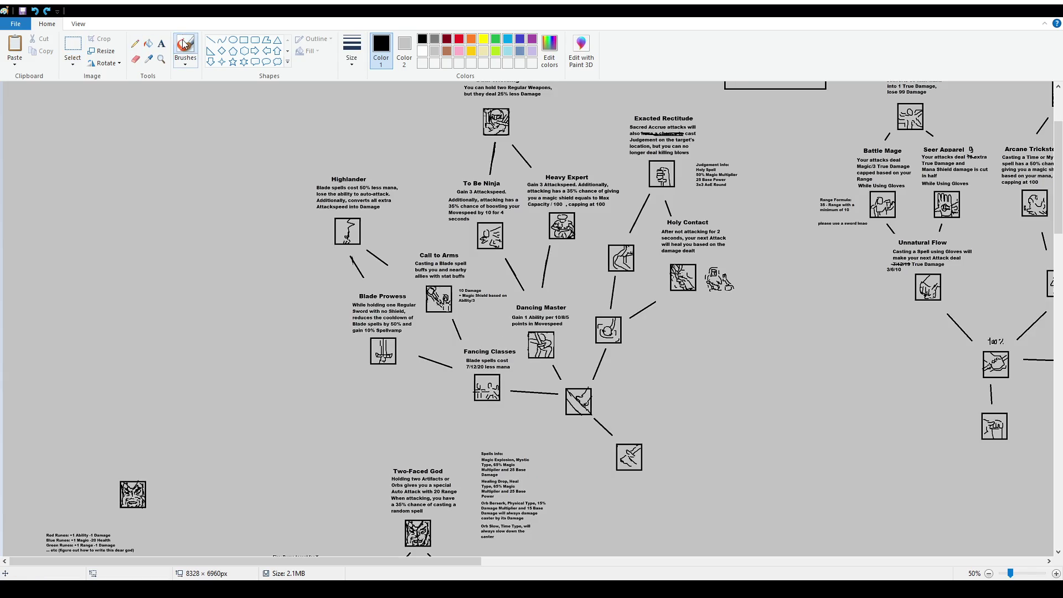
pyautogui.scroll(-8, 451, 235)
pyautogui.scroll(-6, 427, 339)
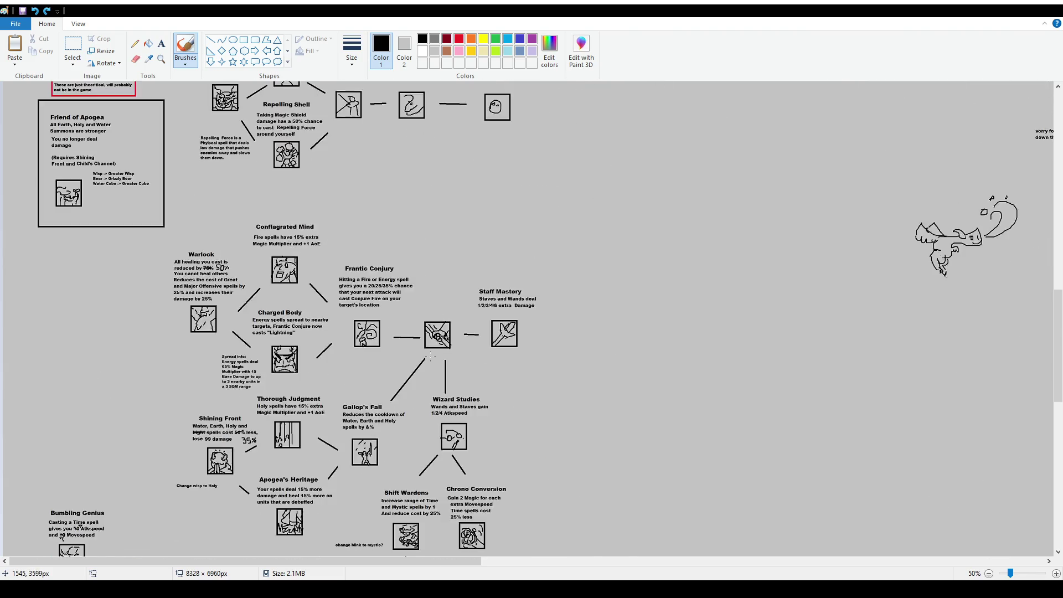
pyautogui.keyDown('ctrl'); pyautogui.scroll(-1, 428, 338); pyautogui.keyUp('ctrl')
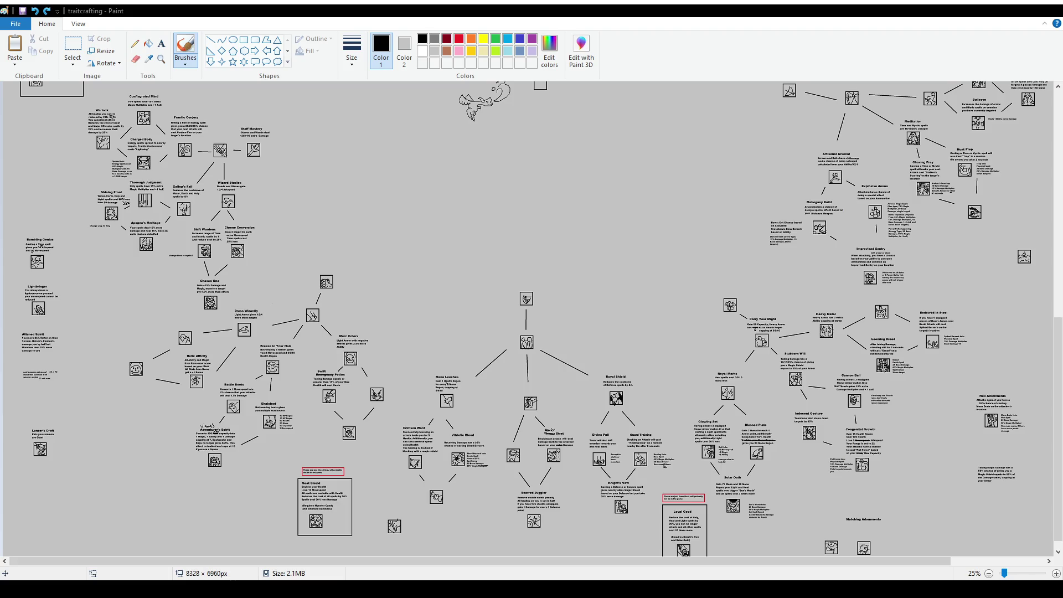
# - Move right to the Royal Shield tree and brush one loop around Thorns Strat, Divine Pull and Guard Training
pyautogui.scroll(-1, 705, 317)
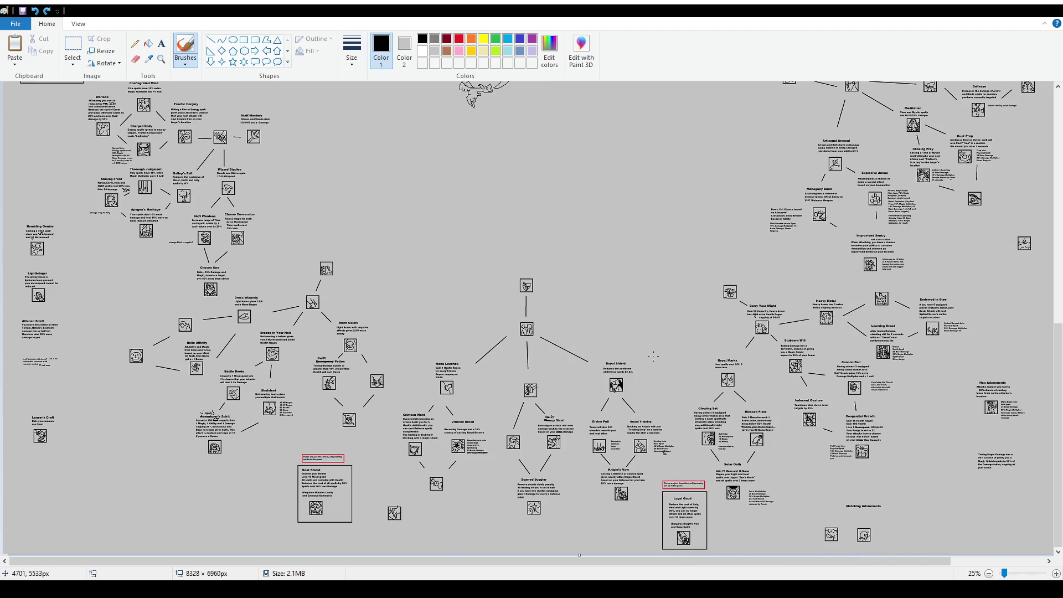
pyautogui.keyDown('ctrl'); pyautogui.scroll(1, 653, 356); pyautogui.keyUp('ctrl')
pyautogui.scroll(-8, 608, 526)
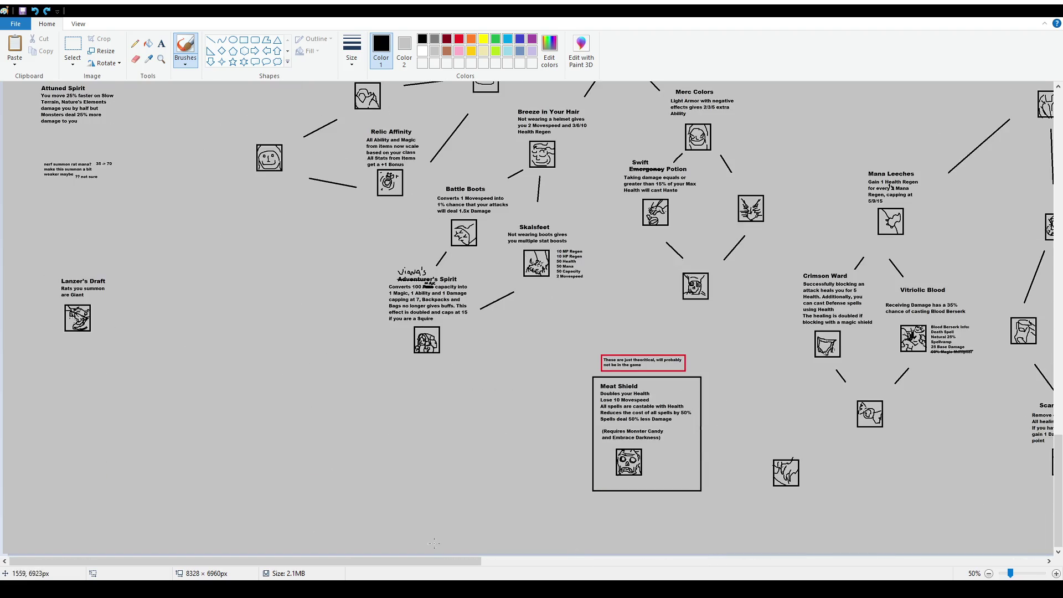
pyautogui.moveTo(432, 560); pyautogui.dragTo(666, 560)
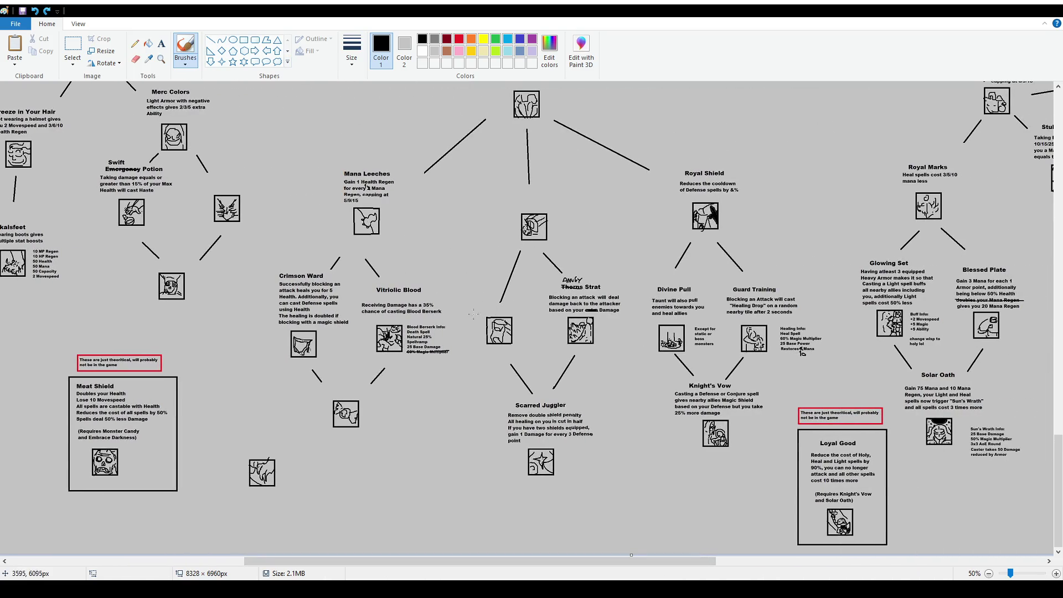
pyautogui.moveTo(462, 300)
pyautogui.mouseDown()
pyautogui.moveTo(475, 357)
pyautogui.moveTo(726, 364)
pyautogui.moveTo(824, 298)
pyautogui.moveTo(465, 278)
pyautogui.mouseUp()
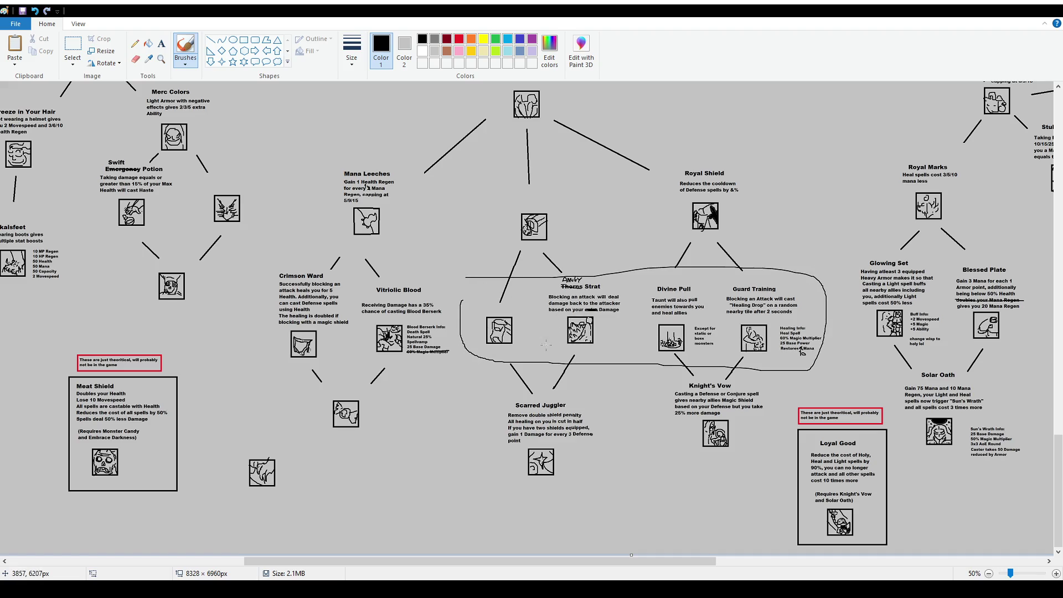
# - Undo the three-card loop, then circle and undo Crimson Ward and Vitriolic Blood
pyautogui.hotkey('ctrl', 'z')
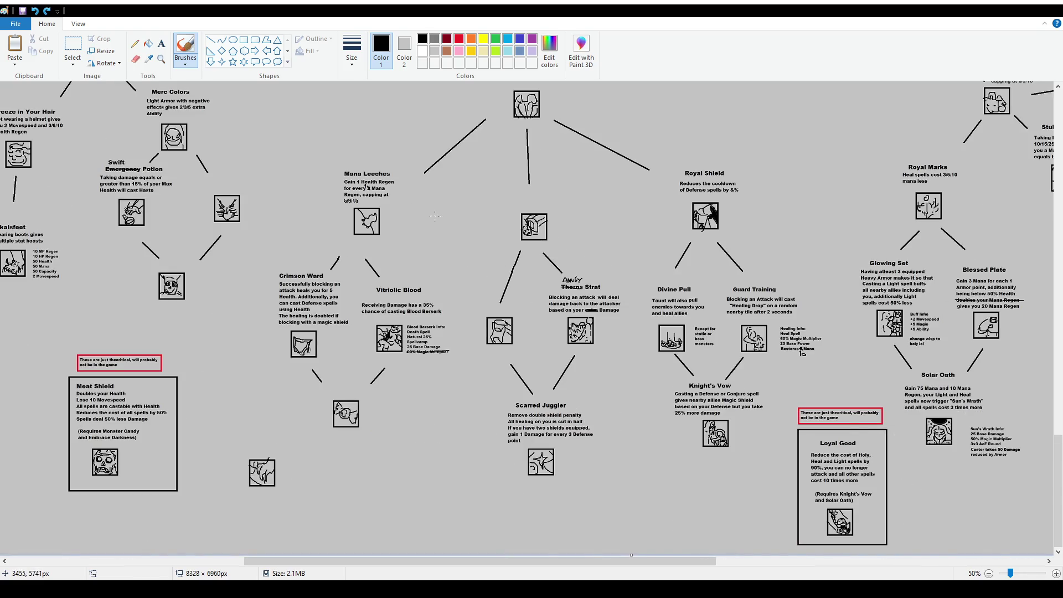
pyautogui.scroll(2, 486, 140)
pyautogui.scroll(-2, 482, 286)
pyautogui.moveTo(270, 262)
pyautogui.mouseDown()
pyautogui.moveTo(293, 368)
pyautogui.moveTo(342, 301)
pyautogui.moveTo(272, 262)
pyautogui.mouseUp()
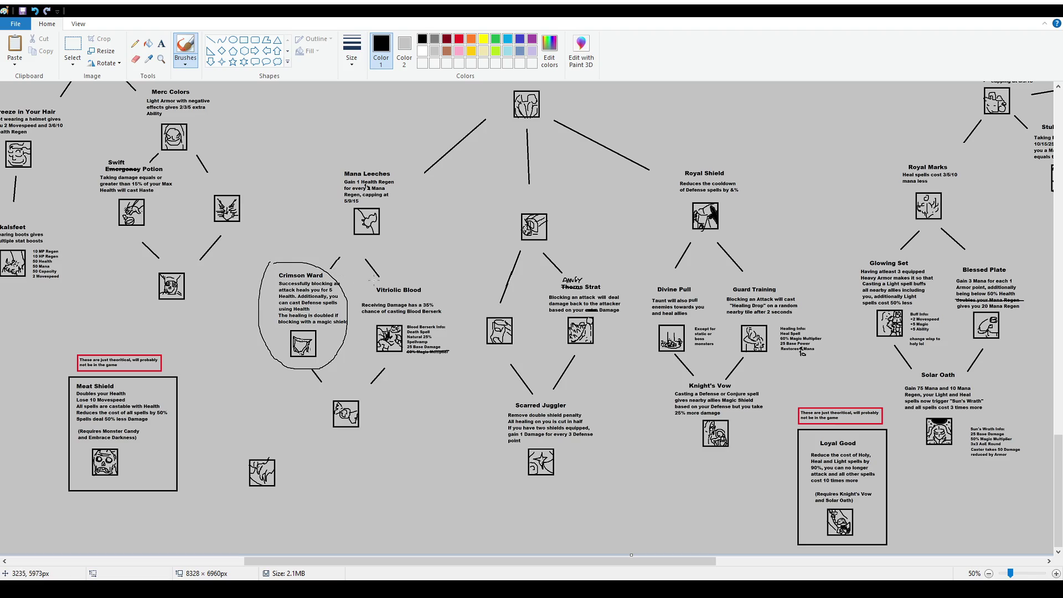
pyautogui.moveTo(367, 281)
pyautogui.mouseDown()
pyautogui.moveTo(372, 371)
pyautogui.moveTo(420, 277)
pyautogui.moveTo(387, 271)
pyautogui.mouseUp()
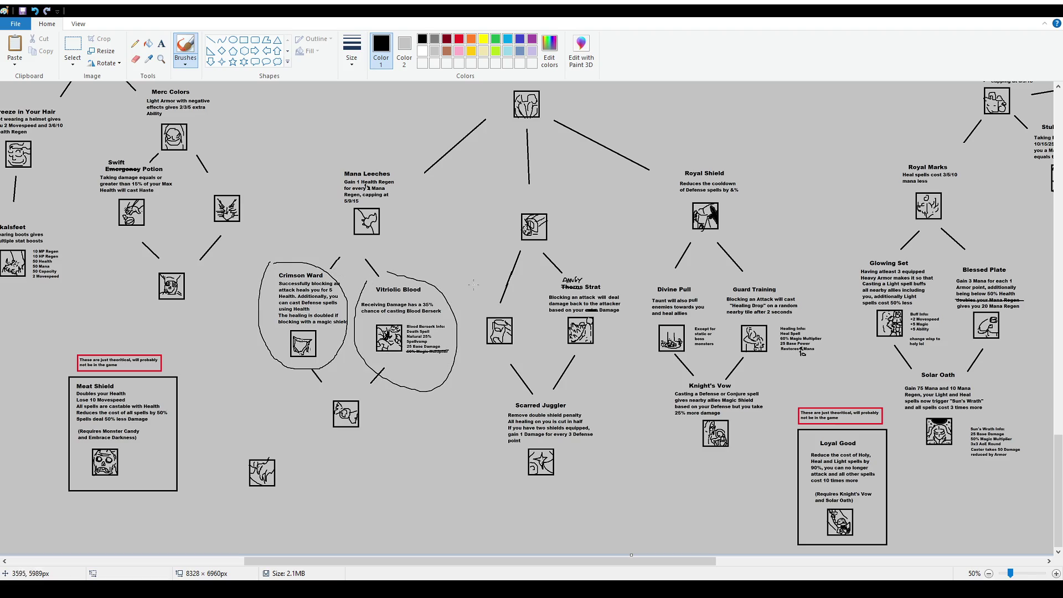
pyautogui.hotkey('ctrl', 'z')
pyautogui.hotkey('ctrl', 'z')
# - Circle and undo, one by one, the node icon, Thorns Strat, Divine Pull and Guard Training
pyautogui.moveTo(474, 288)
pyautogui.mouseDown()
pyautogui.moveTo(480, 362)
pyautogui.moveTo(488, 282)
pyautogui.mouseUp()
pyautogui.hotkey('ctrl', 'z')
pyautogui.moveTo(565, 268)
pyautogui.mouseDown()
pyautogui.moveTo(539, 362)
pyautogui.moveTo(629, 269)
pyautogui.moveTo(565, 264)
pyautogui.mouseUp()
pyautogui.hotkey('ctrl', 'z')
pyautogui.moveTo(655, 272)
pyautogui.mouseDown()
pyautogui.moveTo(653, 368)
pyautogui.moveTo(661, 264)
pyautogui.mouseUp()
pyautogui.hotkey('ctrl', 'z')
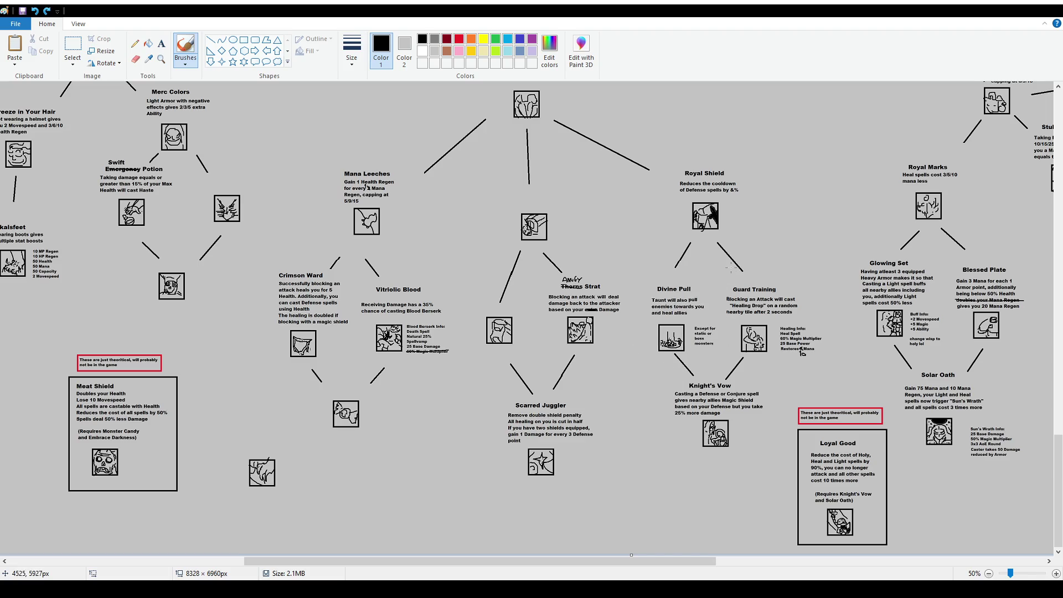
pyautogui.moveTo(727, 267)
pyautogui.mouseDown()
pyautogui.moveTo(837, 350)
pyautogui.moveTo(723, 269)
pyautogui.mouseUp()
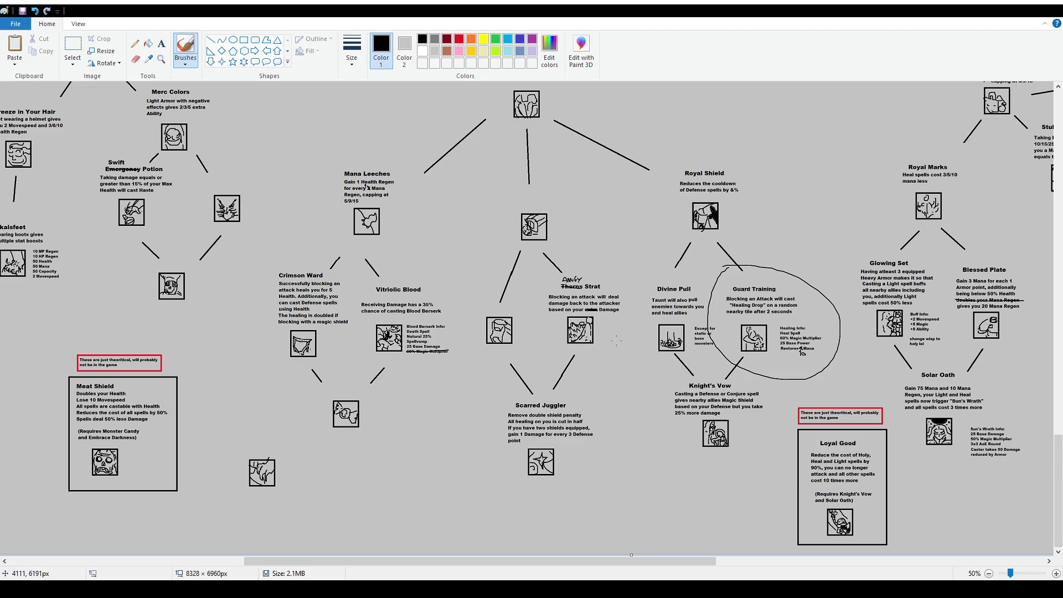
pyautogui.hotkey('ctrl', 'z')
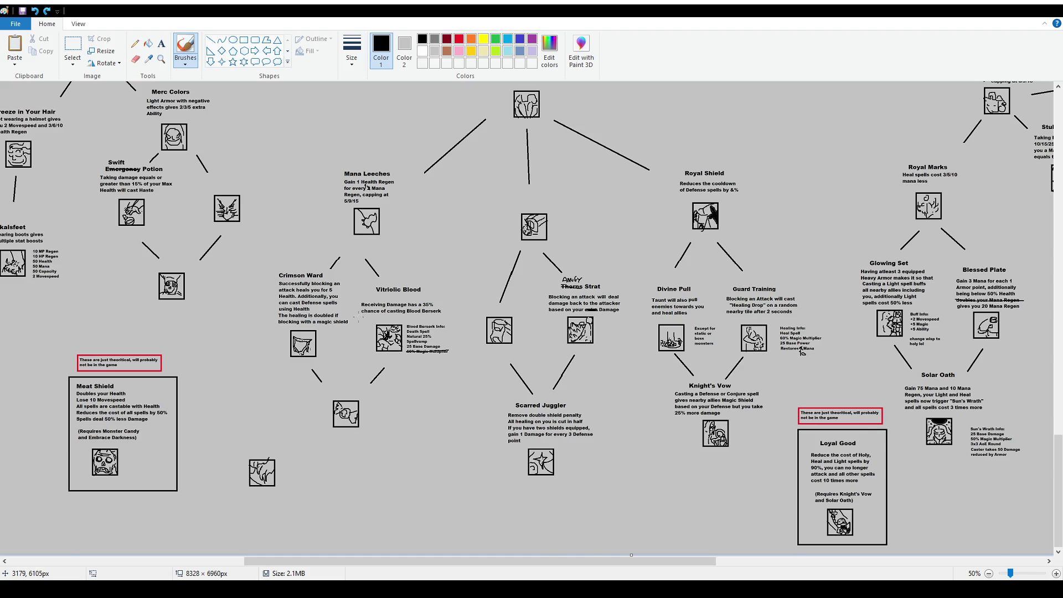
# - Draw a large loop from Crimson Ward to Guard Training, then undo it
pyautogui.scroll(2, 357, 318)
pyautogui.scroll(-2, 358, 307)
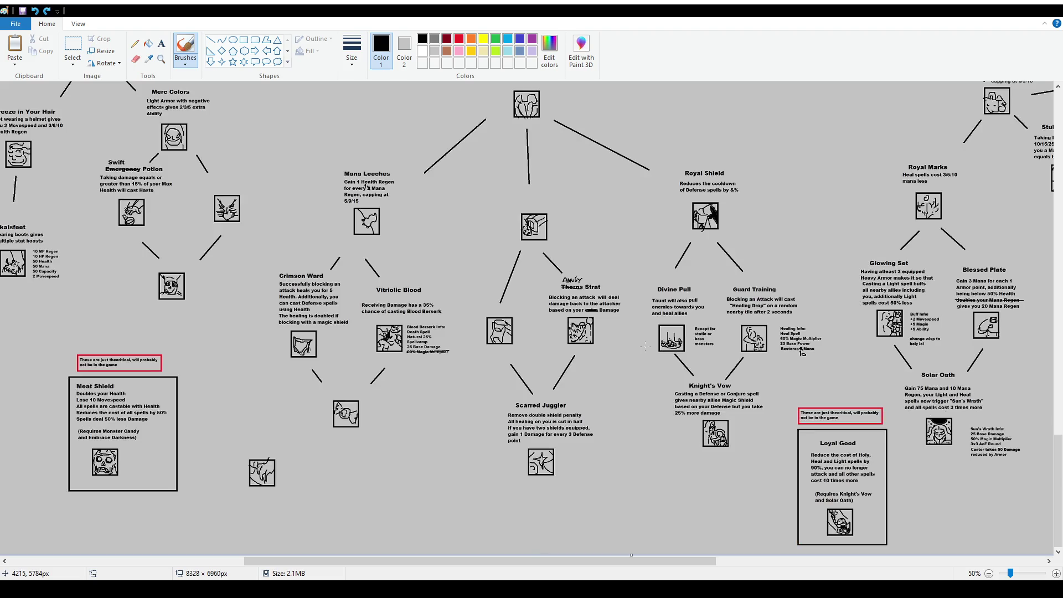
pyautogui.moveTo(290, 264)
pyautogui.mouseDown()
pyautogui.moveTo(262, 275)
pyautogui.moveTo(268, 346)
pyautogui.moveTo(587, 367)
pyautogui.moveTo(790, 321)
pyautogui.moveTo(372, 256)
pyautogui.moveTo(335, 265)
pyautogui.mouseUp()
pyautogui.hotkey('ctrl', 'z')
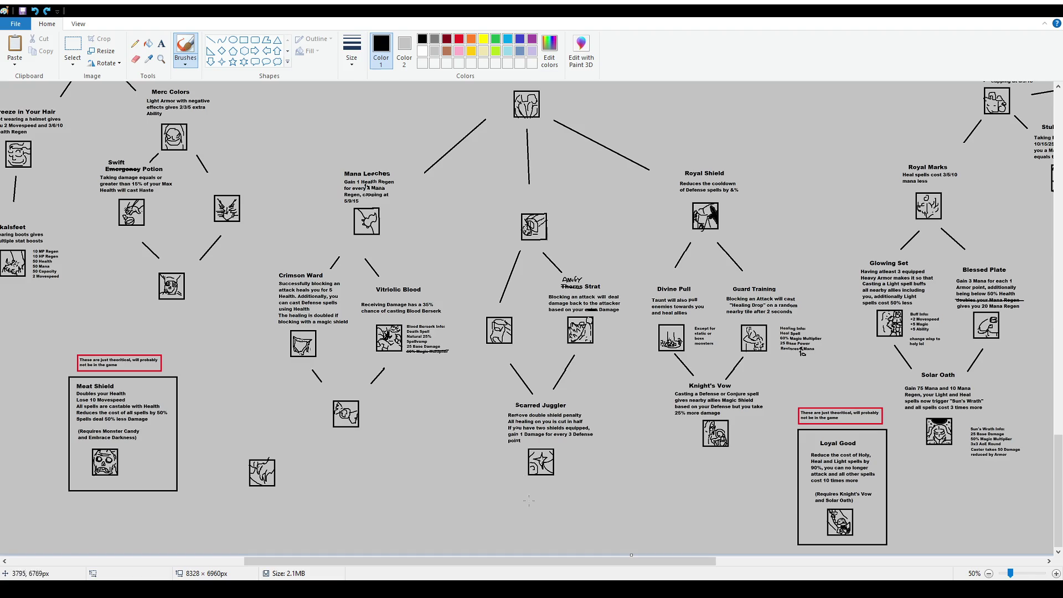
pyautogui.moveTo(441, 468)
pyautogui.mouseDown()
pyautogui.moveTo(459, 483)
pyautogui.moveTo(454, 472)
pyautogui.mouseUp()
pyautogui.hotkey('ctrl', 'z')
pyautogui.scroll(12, 425, 358)
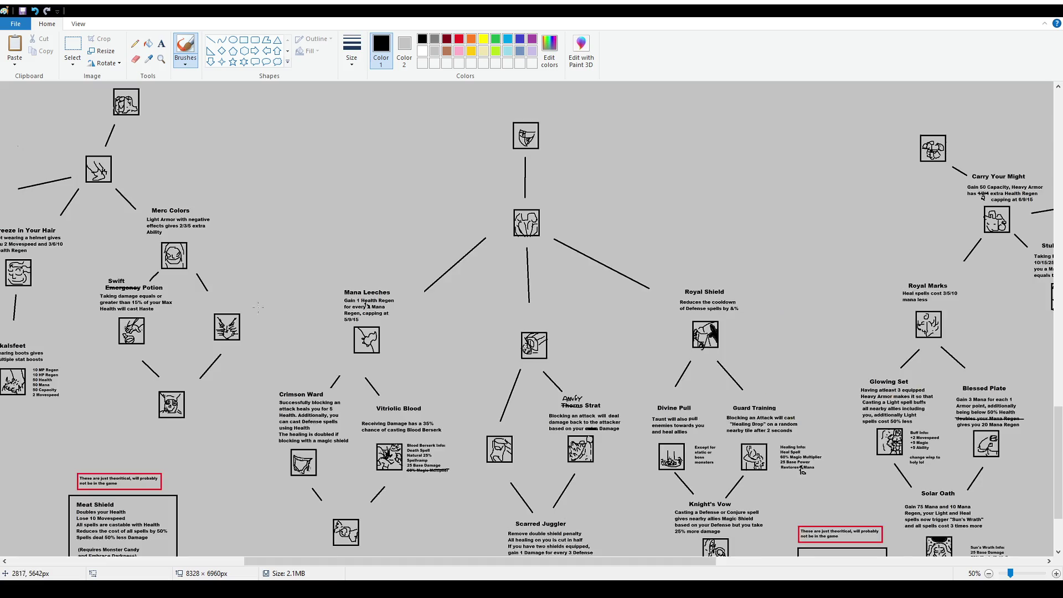
pyautogui.scroll(-10, 129, 280)
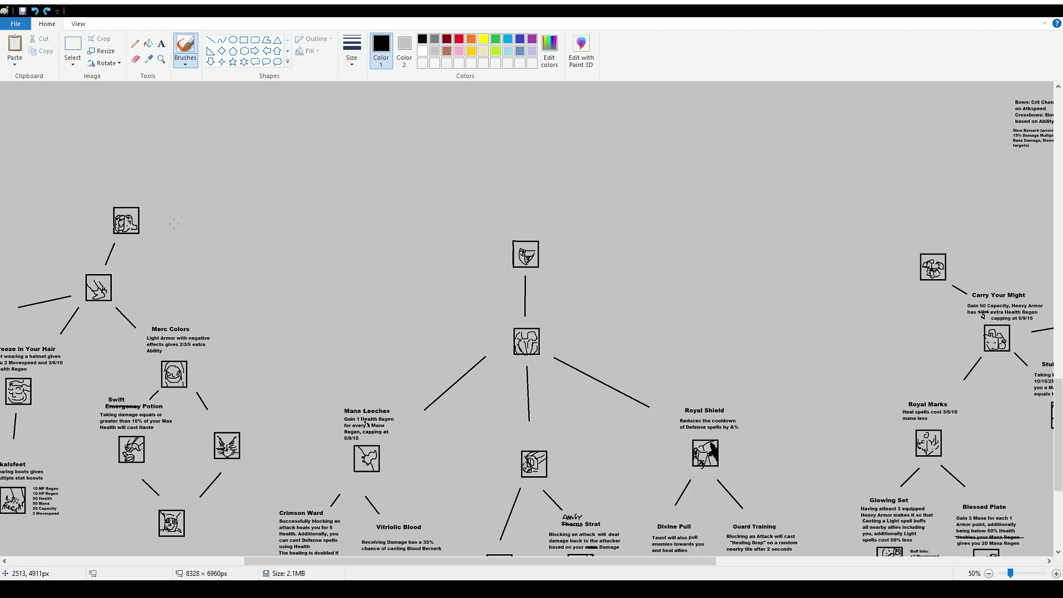
pyautogui.moveTo(114, 198); pyautogui.dragTo(131, 243)
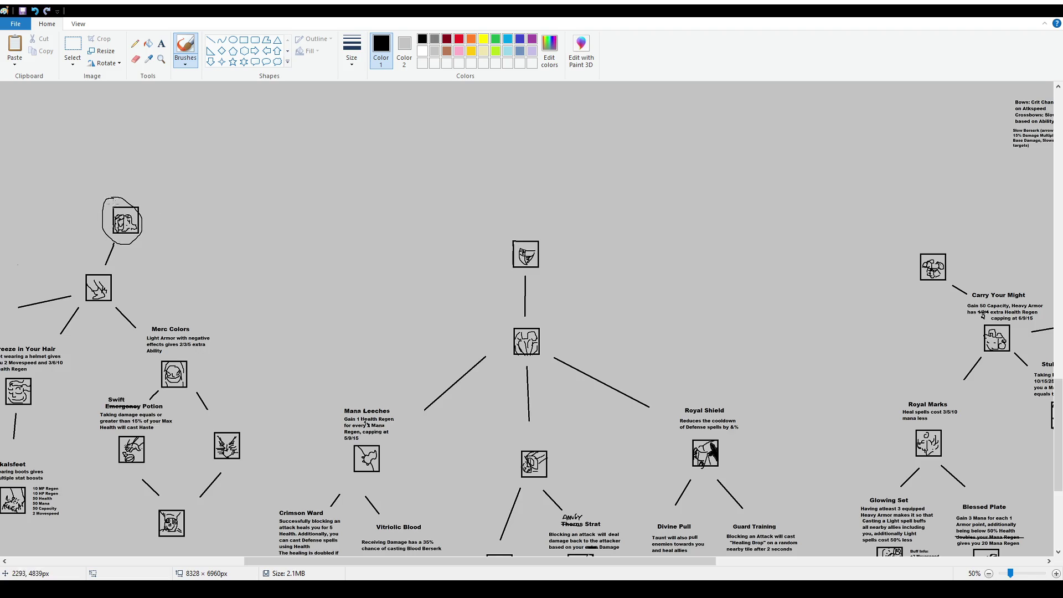
pyautogui.hotkey('ctrl', 'z')
pyautogui.scroll(-2, 219, 189)
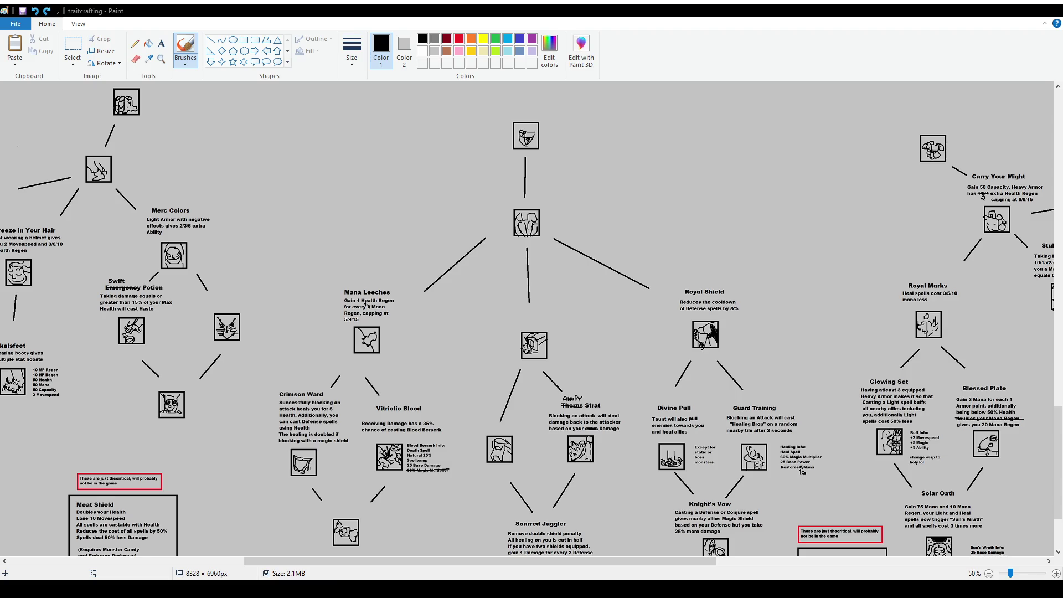
# - Scroll left and up to the Chosen One, Shift Wardens and Wizard Studies branches
pyautogui.scroll(-3, 526, 318)
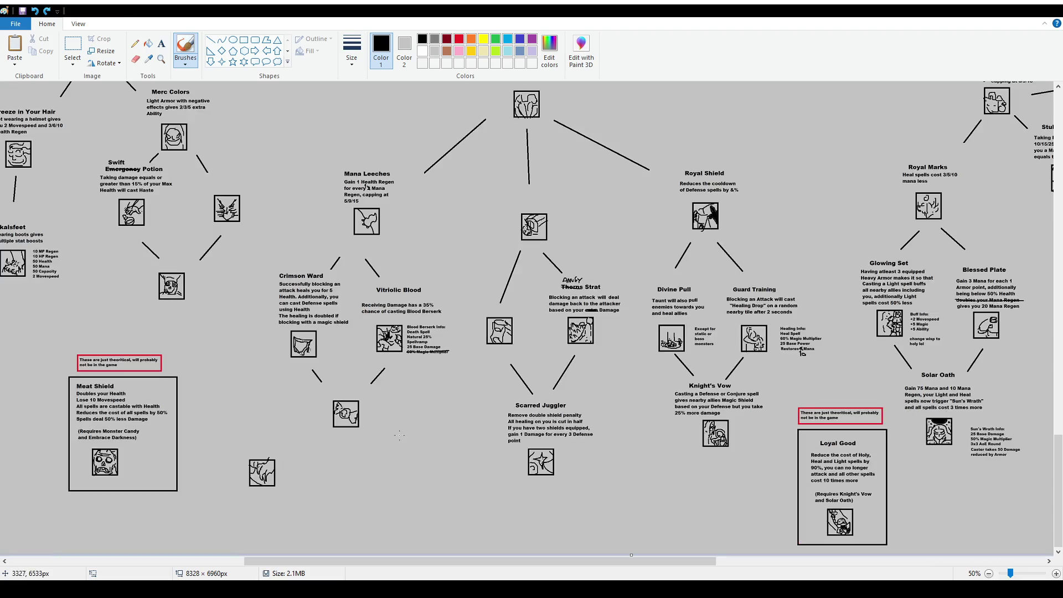
pyautogui.moveTo(375, 561); pyautogui.dragTo(16, 533)
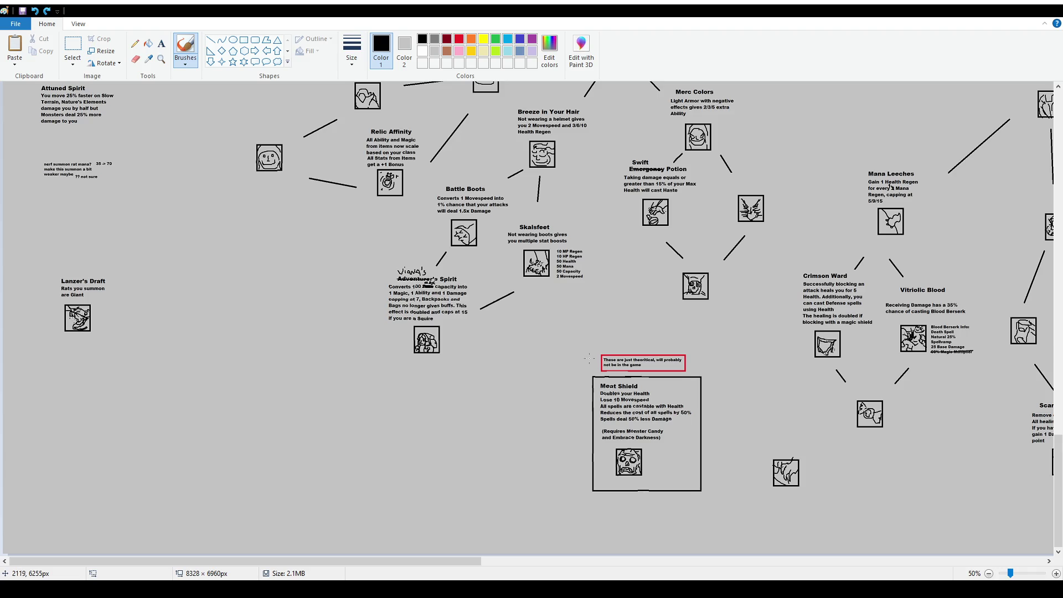
pyautogui.scroll(3, 104, 365)
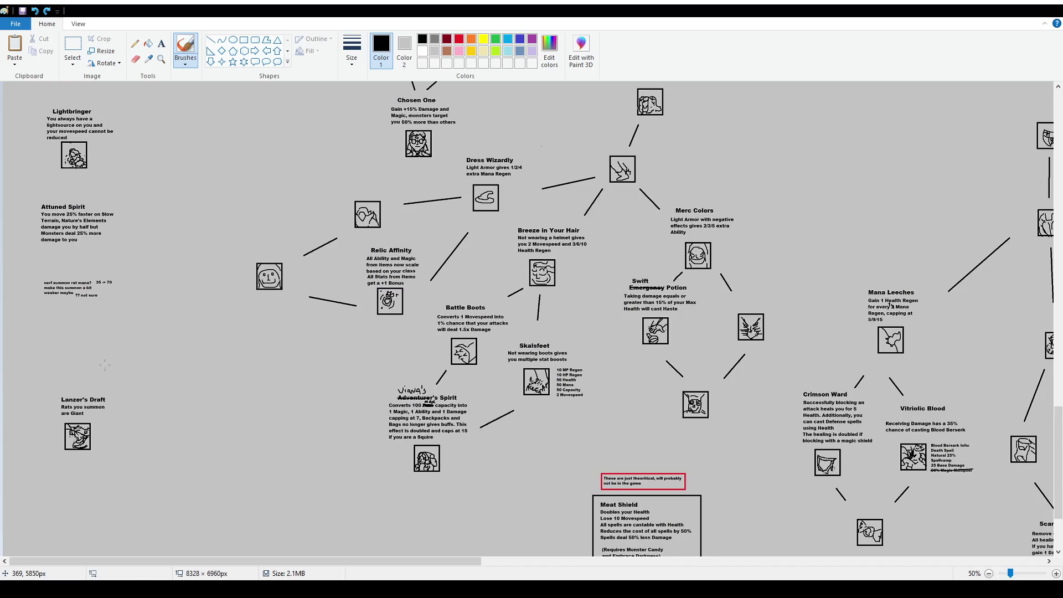
pyautogui.scroll(3, 100, 330)
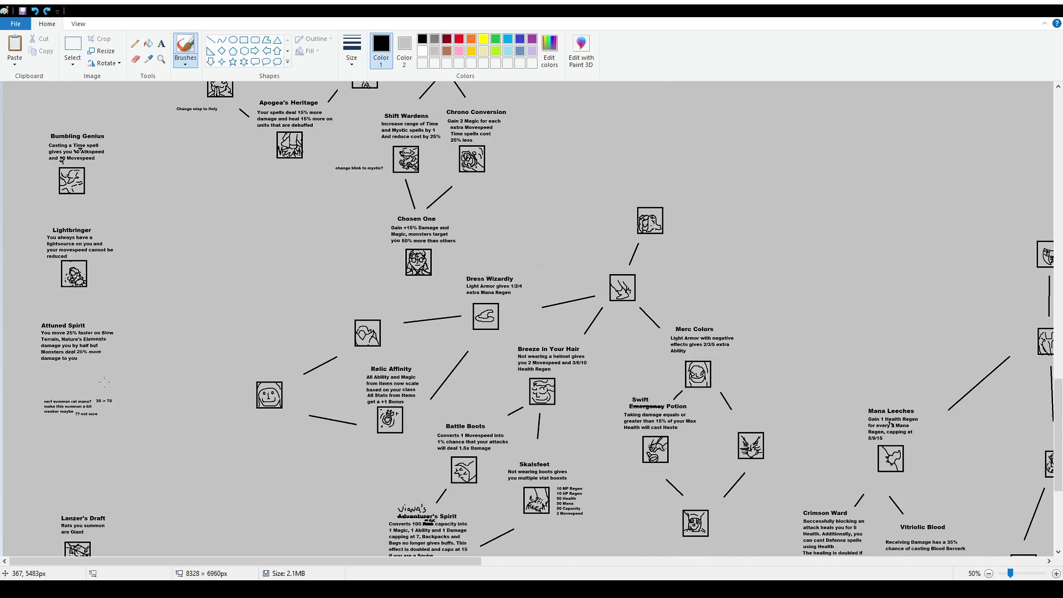
pyautogui.scroll(-6, 75, 351)
pyautogui.scroll(9, 90, 316)
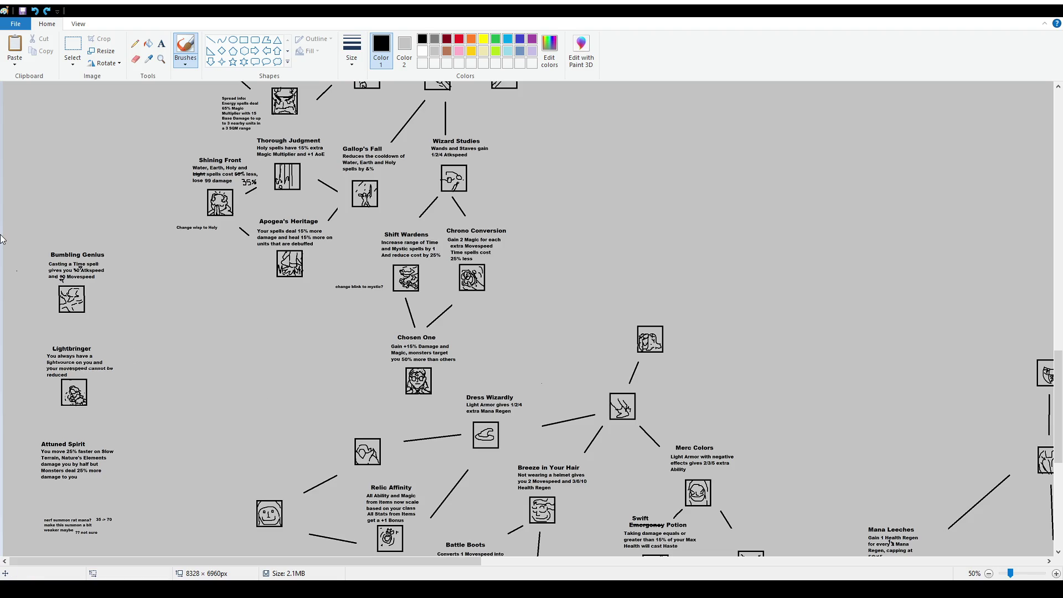
# - Scroll up past Parry, right to Skalsborn, then down to Hand Finesse, Gaff Hack and Tendon Cut
pyautogui.scroll(3, 84, 83)
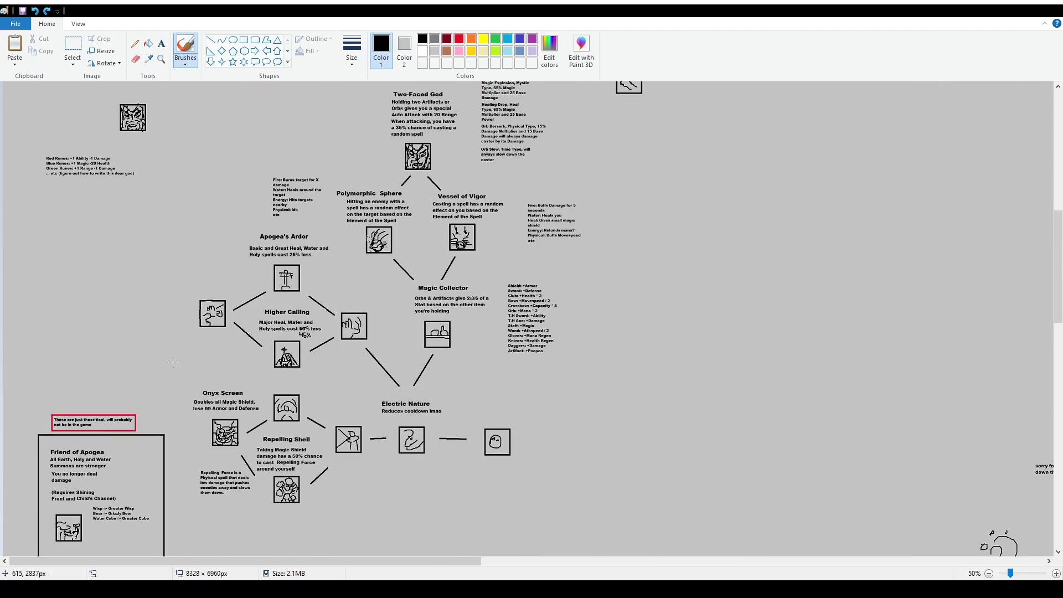
pyautogui.scroll(6, 171, 366)
pyautogui.scroll(8, 106, 301)
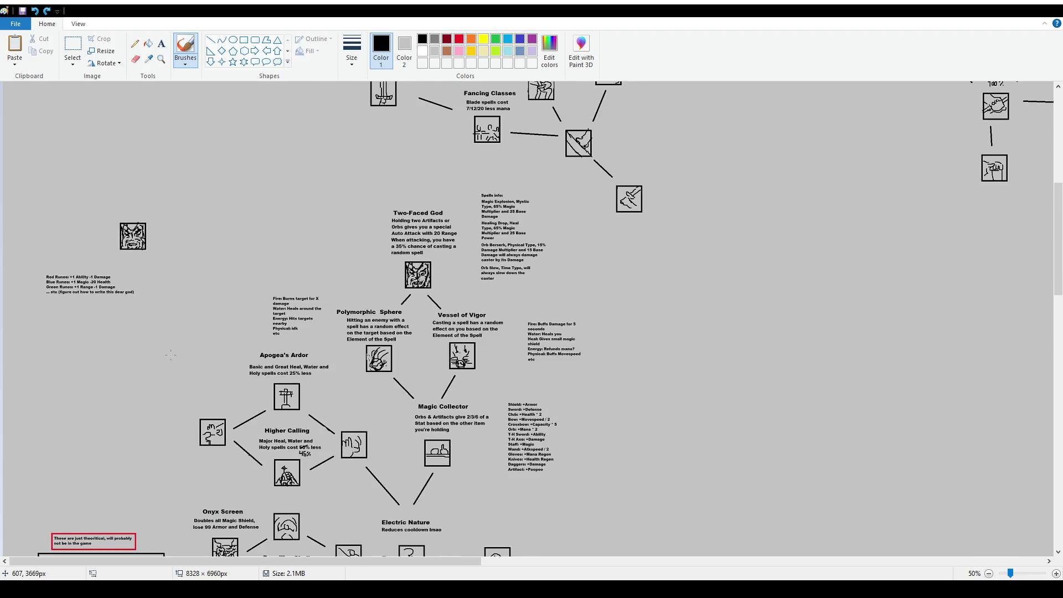
pyautogui.scroll(9, 107, 300)
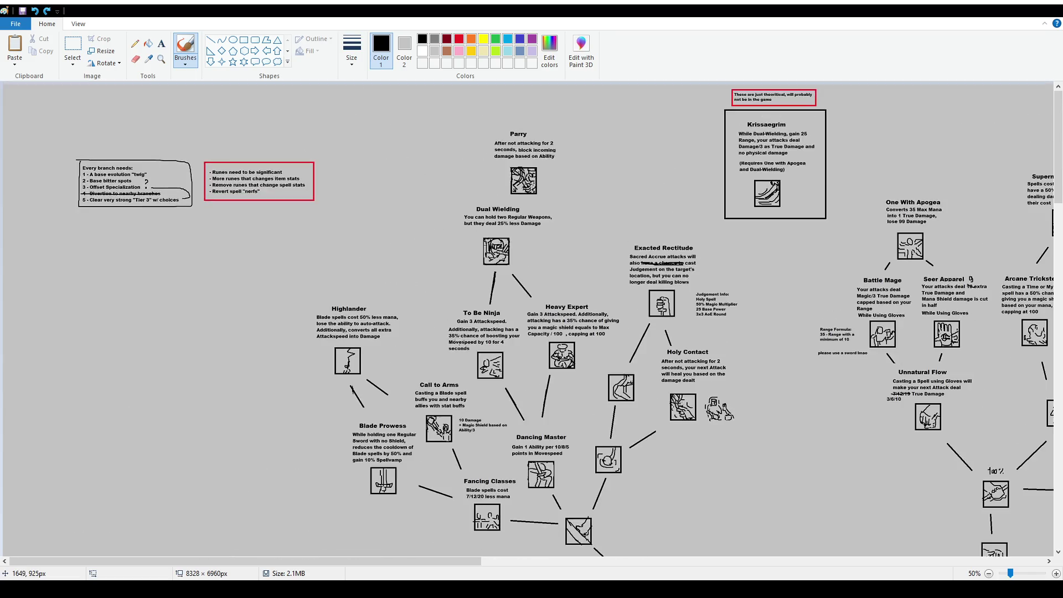
pyautogui.hscroll(8, 568, 563)
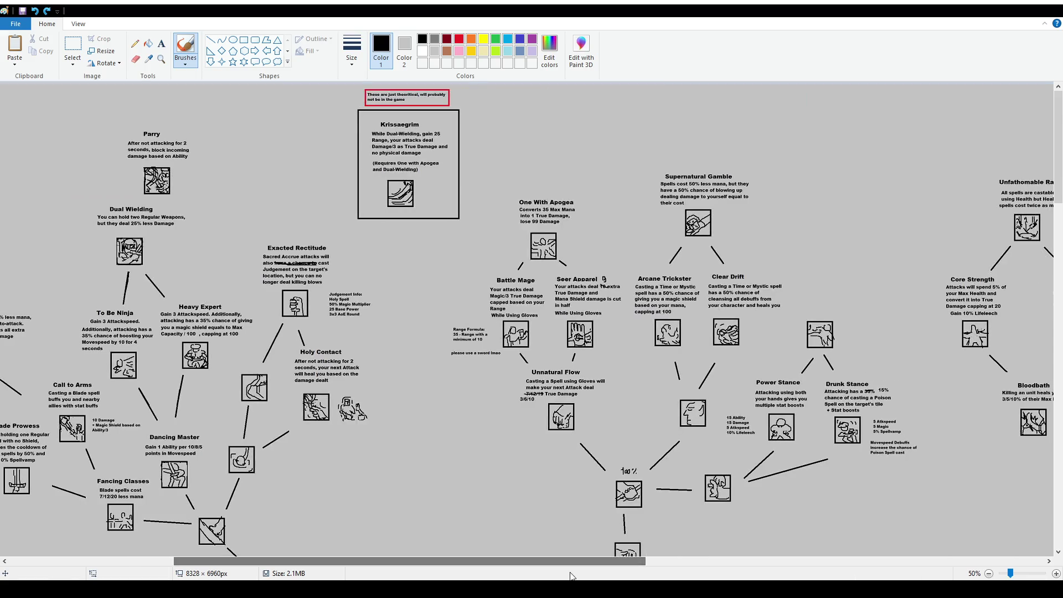
pyautogui.hscroll(20, 572, 562)
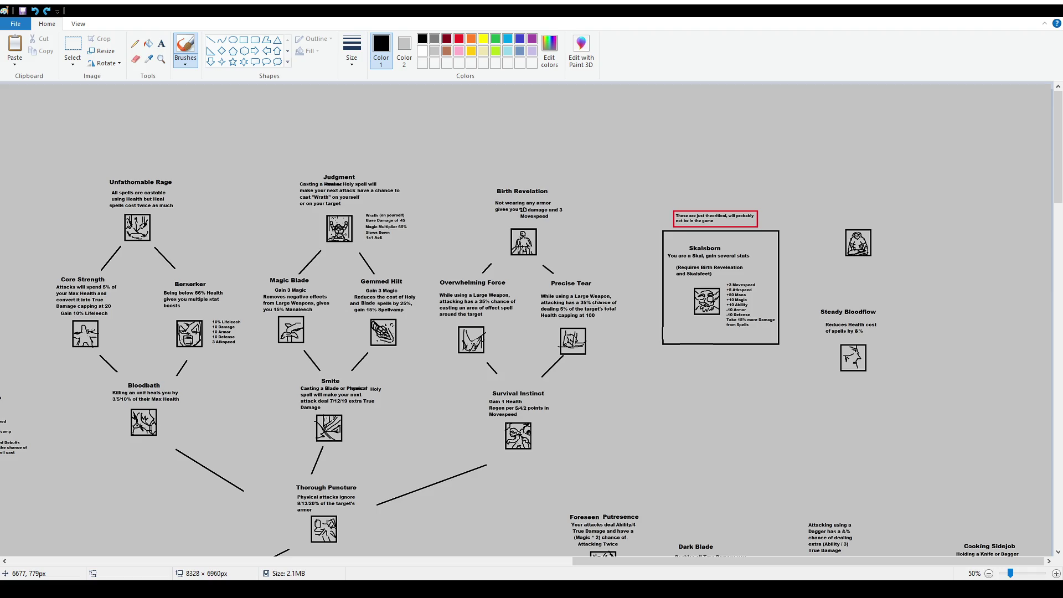
pyautogui.scroll(-2, 719, 416)
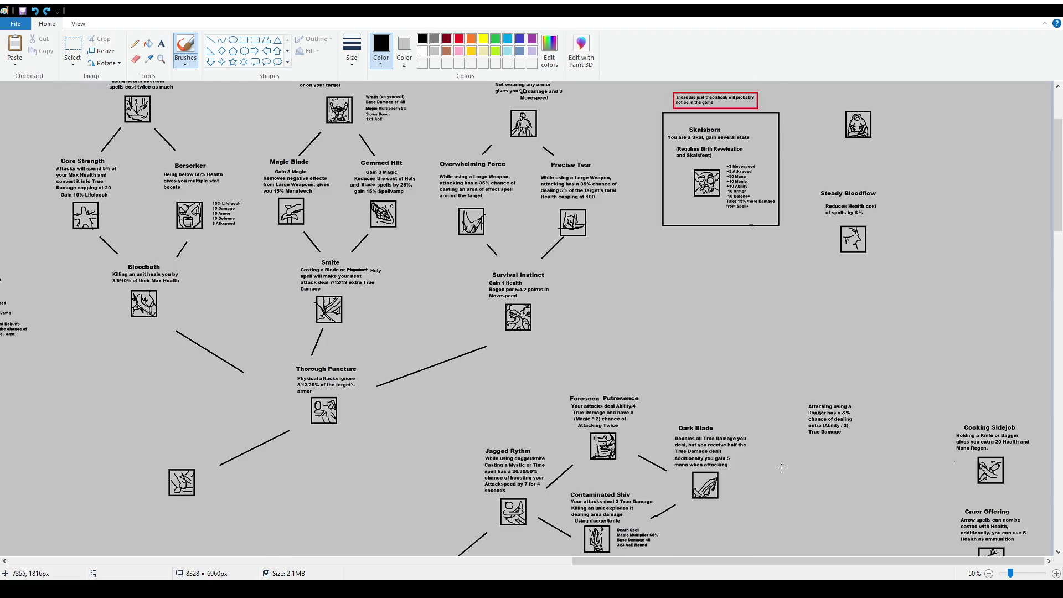
pyautogui.scroll(-2, 635, 548)
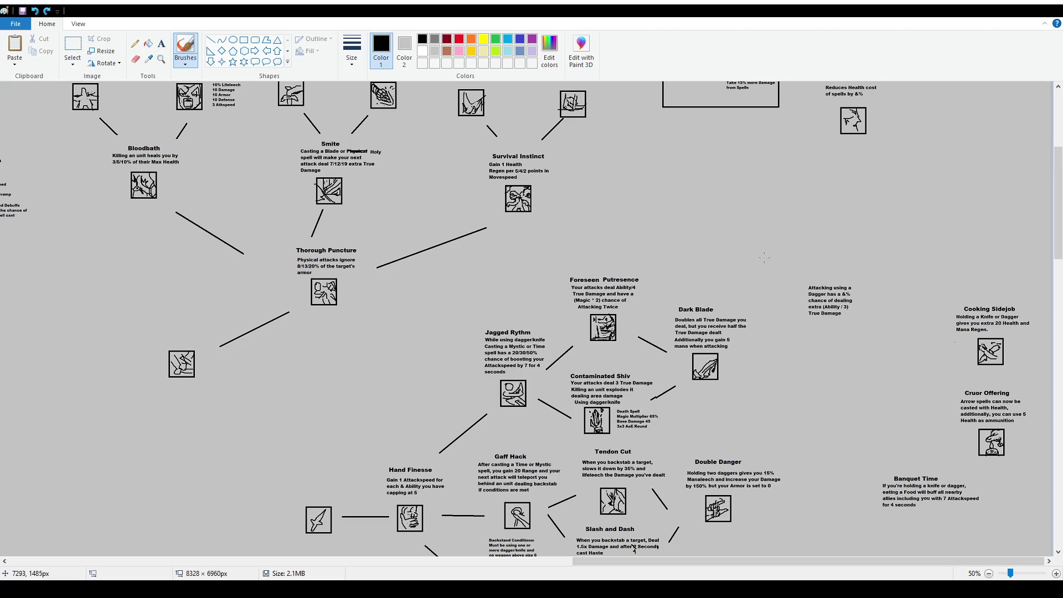
pyautogui.scroll(-2, 724, 301)
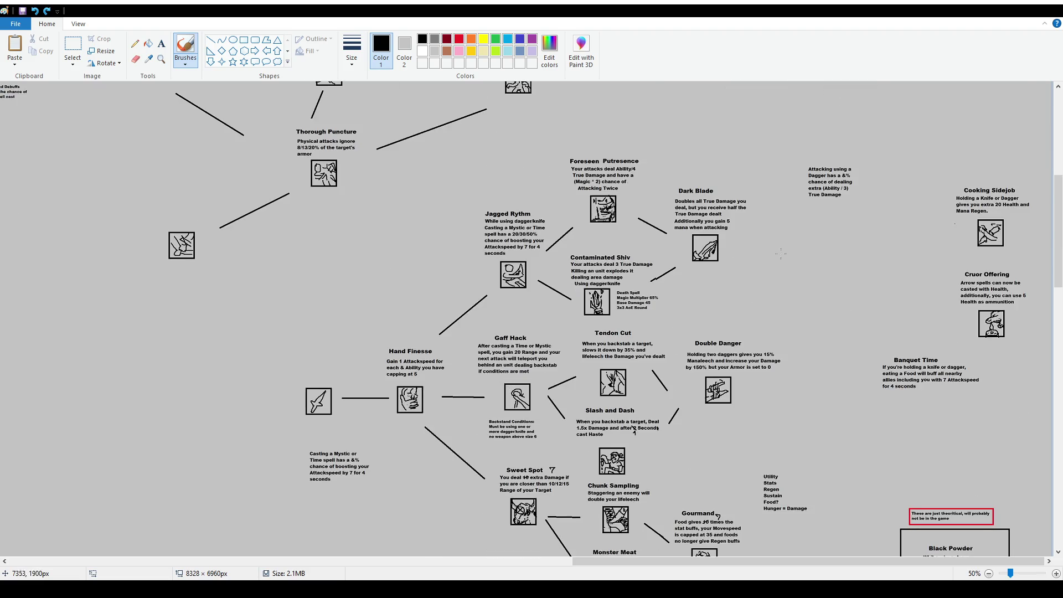
pyautogui.scroll(-2, 725, 288)
pyautogui.scroll(2, 767, 259)
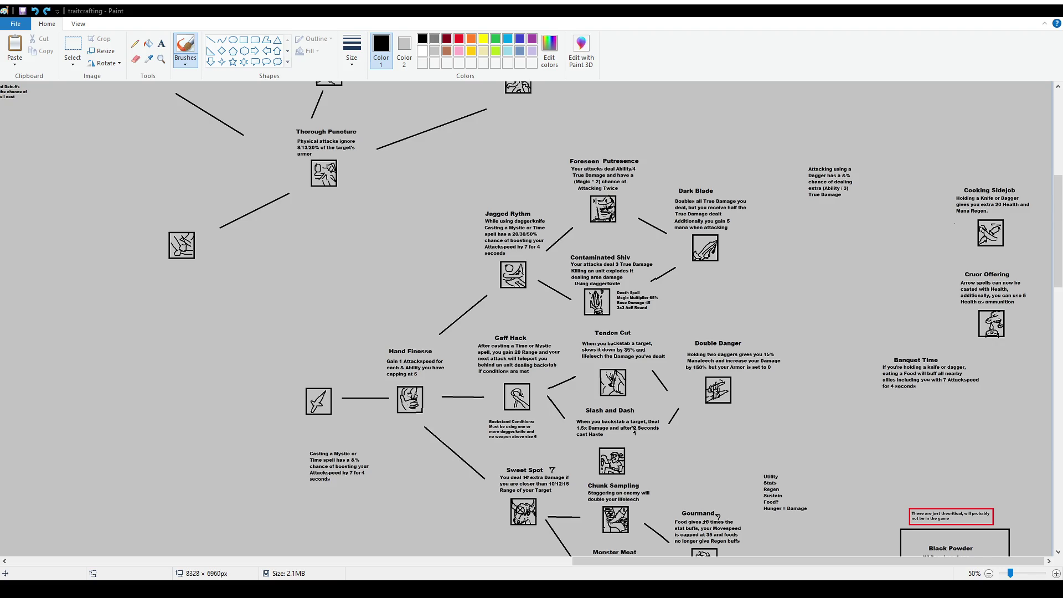
# - Scroll down to the Stubborn Will, Cannon Ball and Hex Adornments armour trees
pyautogui.scroll(-15, 70, 351)
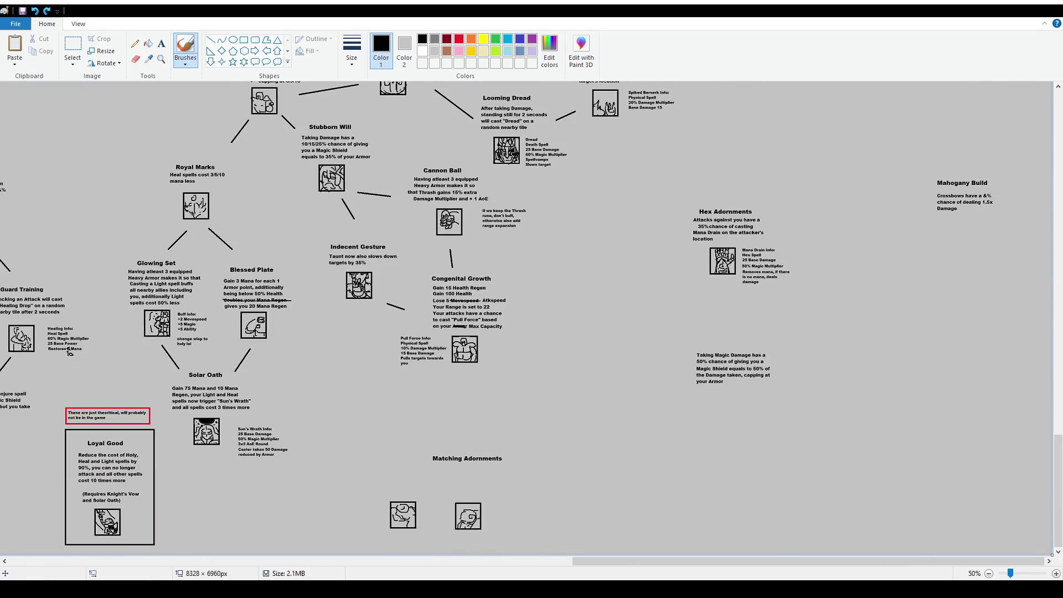